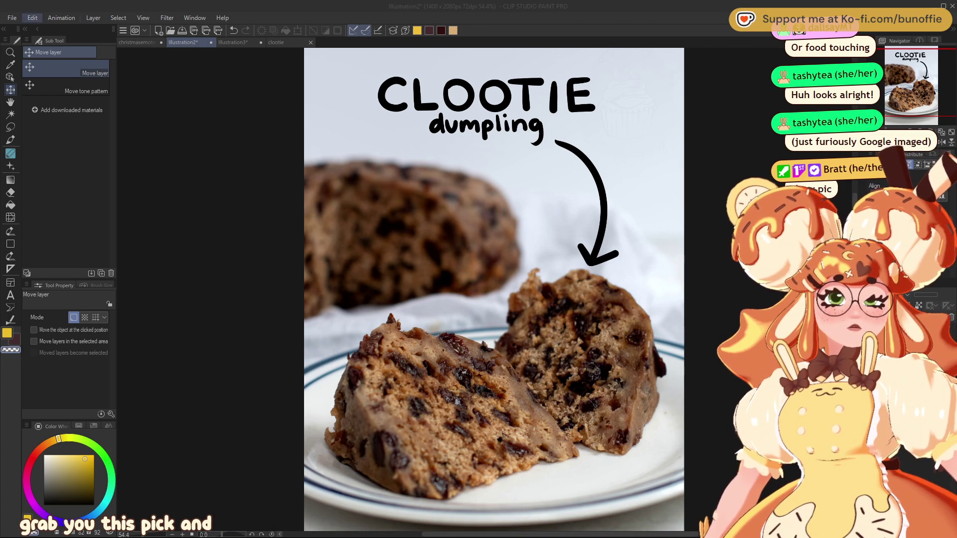
# Paste the coconut macaroon photo as a new document, then zoom in and pan across it.
pyautogui.click(12, 18)
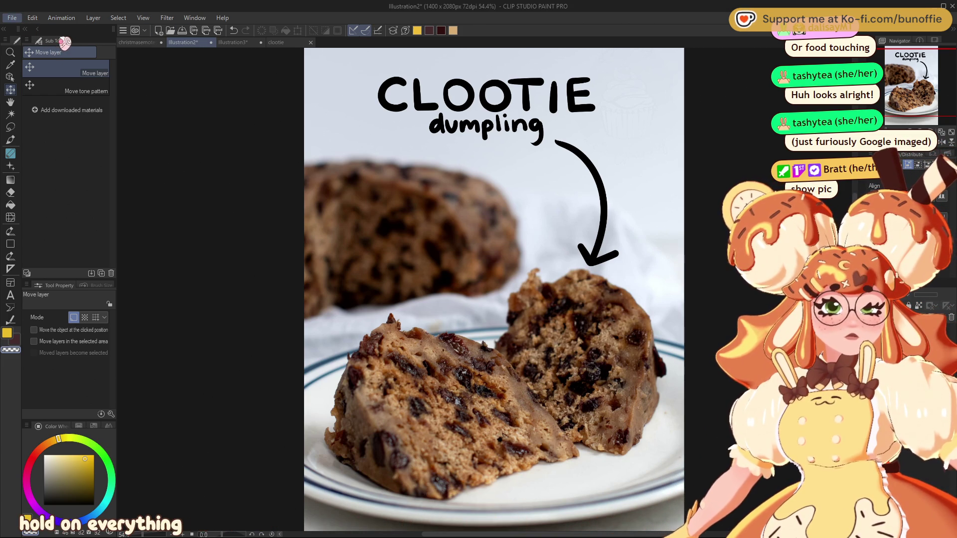
pyautogui.hotkey('ctrl', 'shift', 'v')
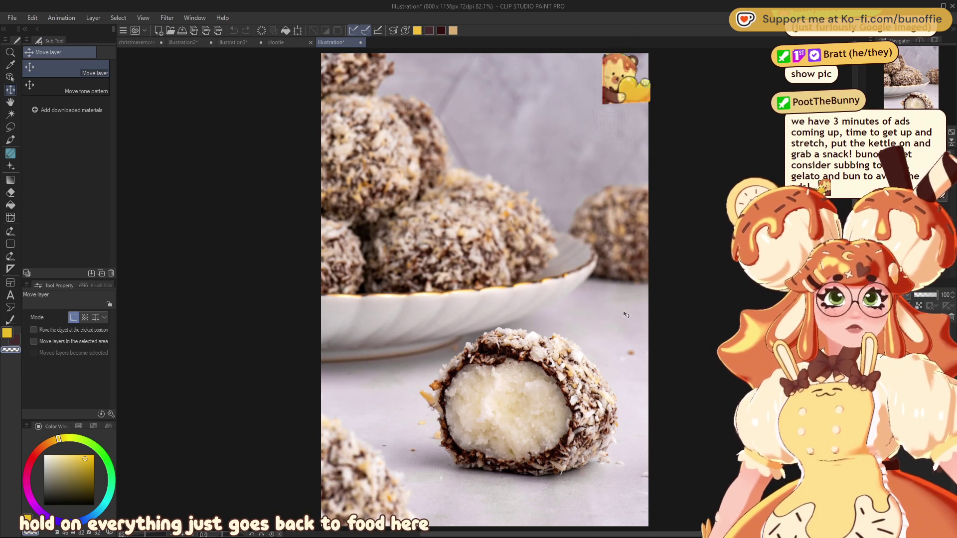
pyautogui.scroll(2, 618, 412)
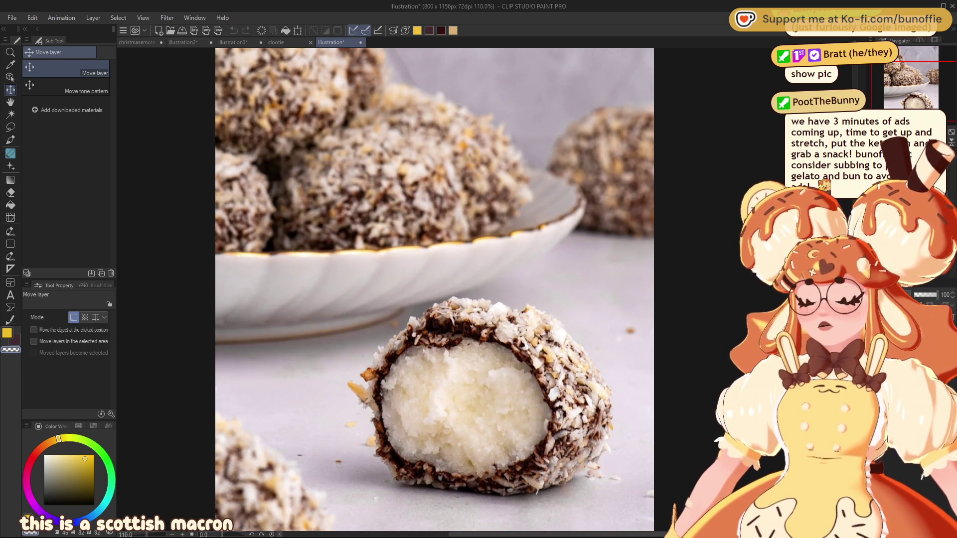
pyautogui.moveTo(904, 84); pyautogui.dragTo(899, 86)
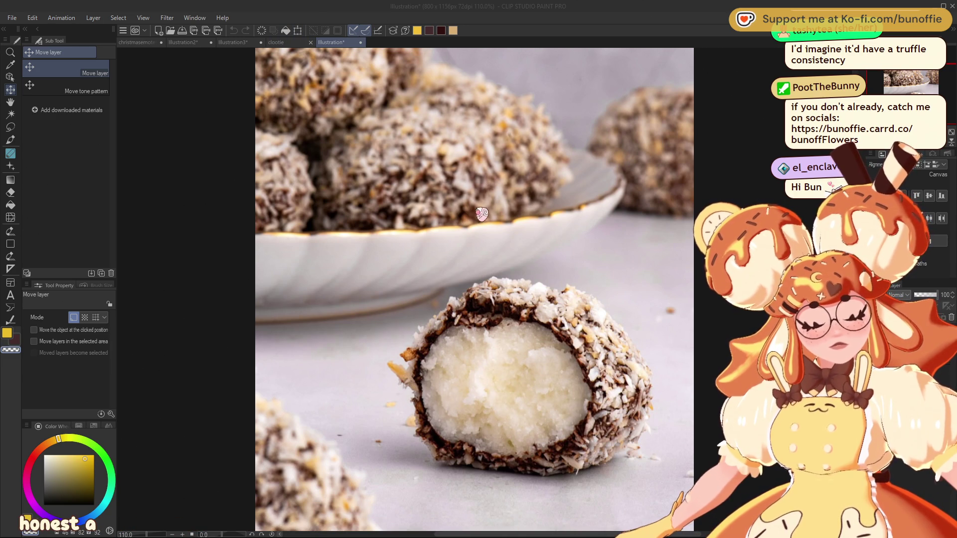
# Close the clootie and Illustration3 reference tabs and return to the christmasemotes sheet.
pyautogui.click(284, 43)
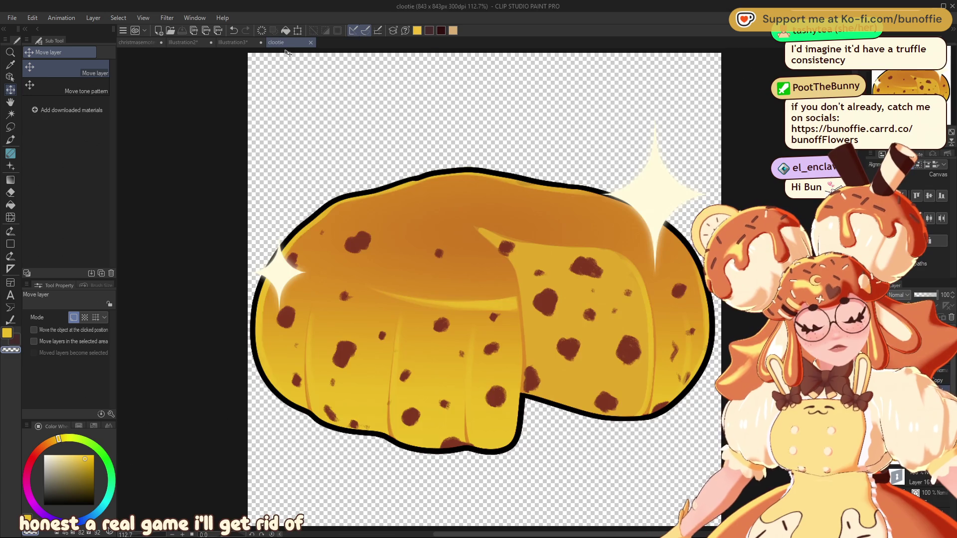
pyautogui.click(311, 45)
pyautogui.click(260, 45)
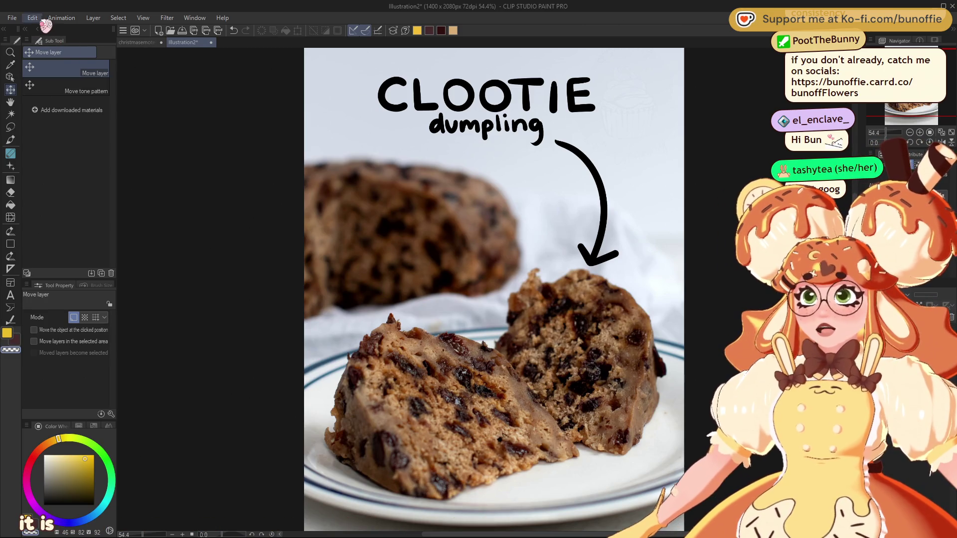
pyautogui.click(135, 44)
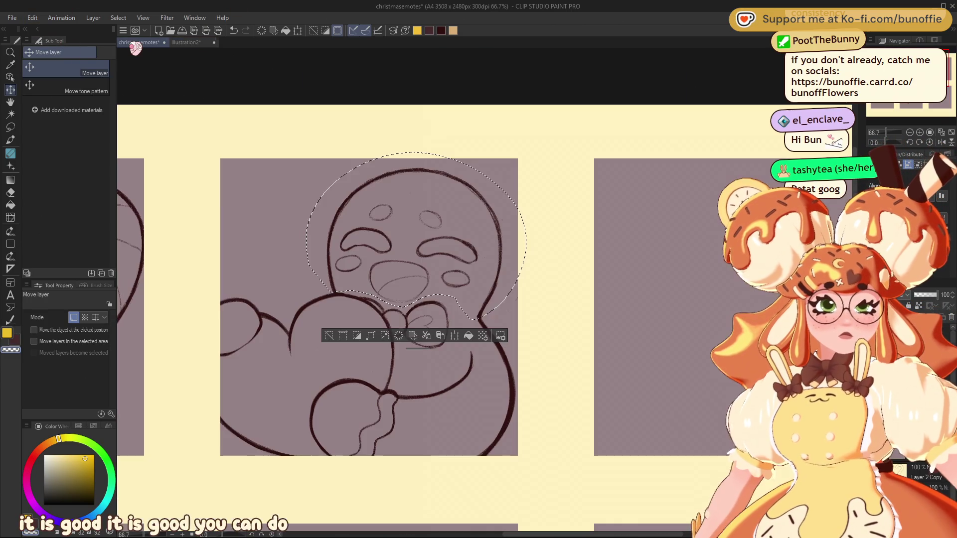
# Cancel the pending transform on the head sketch and clear the selection.
pyautogui.click(454, 336)
pyautogui.moveTo(483, 270); pyautogui.dragTo(483, 260)
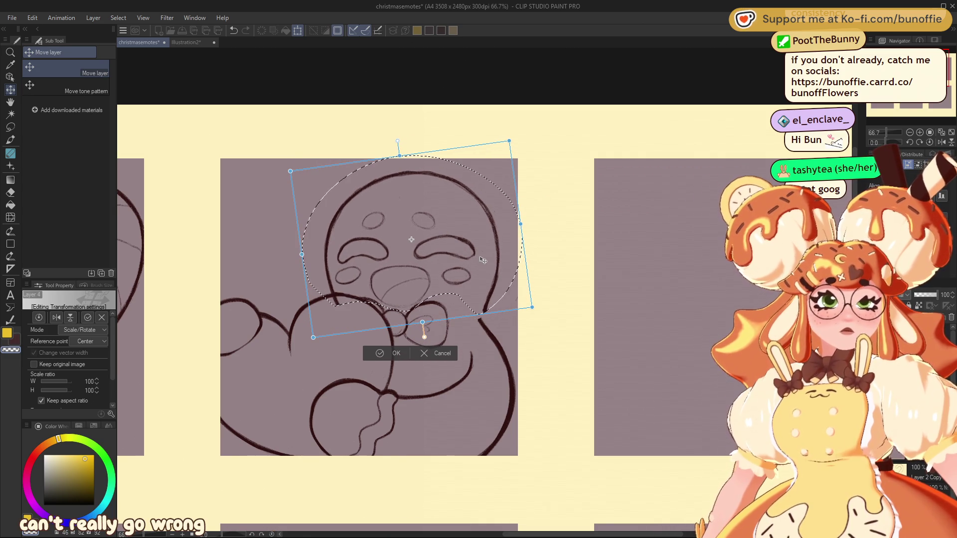
pyautogui.click(439, 353)
pyautogui.click(329, 336)
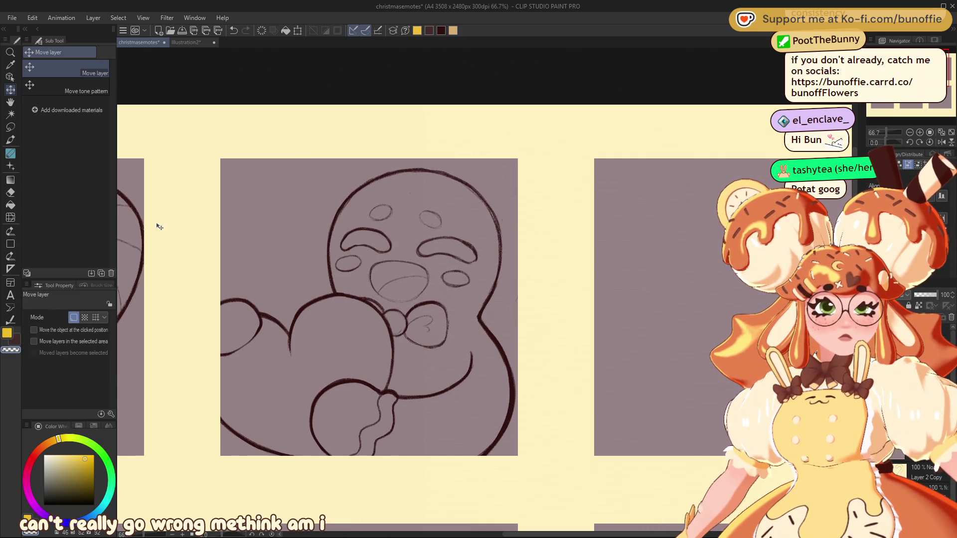
# Lasso the gingerbread face and rotate it slightly counter-clockwise.
pyautogui.click(10, 127)
pyautogui.moveTo(342, 231); pyautogui.dragTo(278, 324)
pyautogui.click(350, 230)
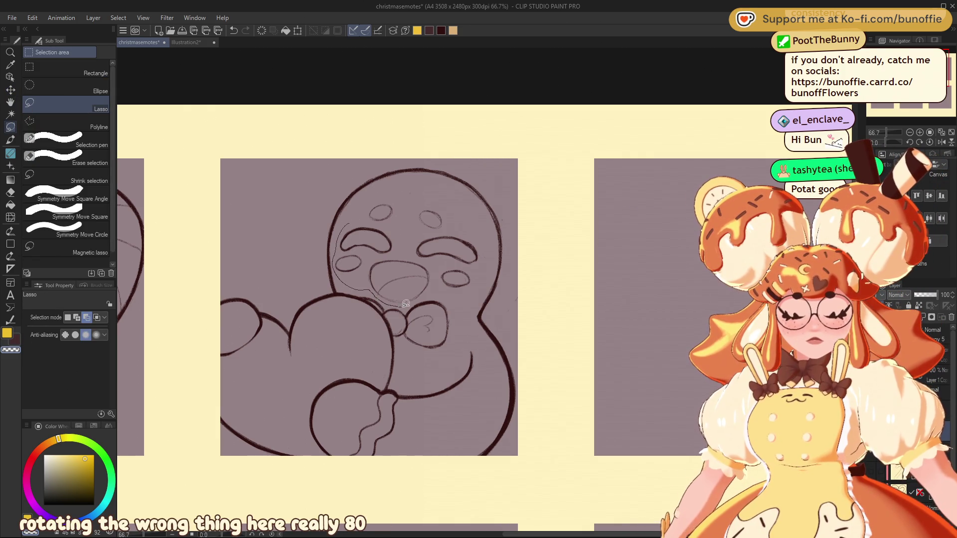
pyautogui.moveTo(367, 197); pyautogui.dragTo(368, 197)
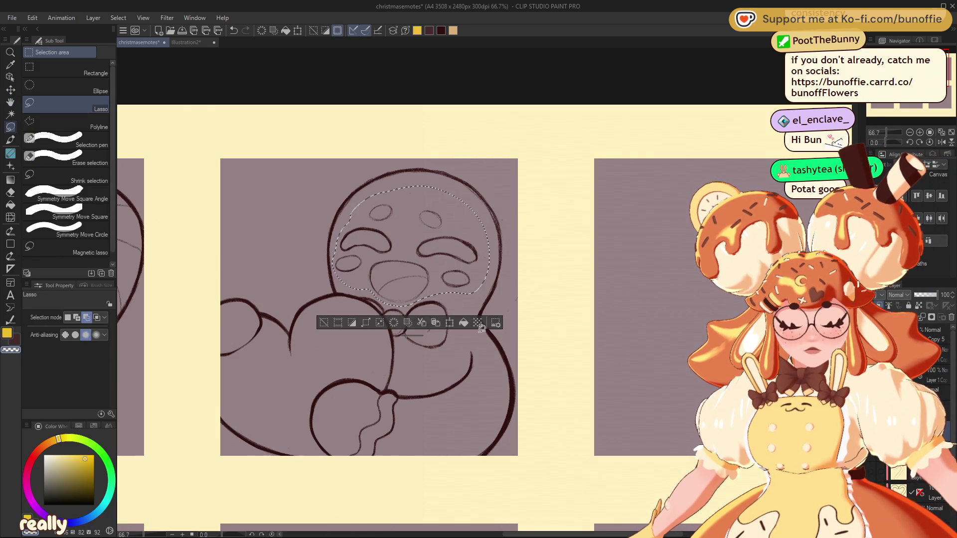
pyautogui.click(455, 326)
pyautogui.moveTo(501, 218); pyautogui.dragTo(452, 259)
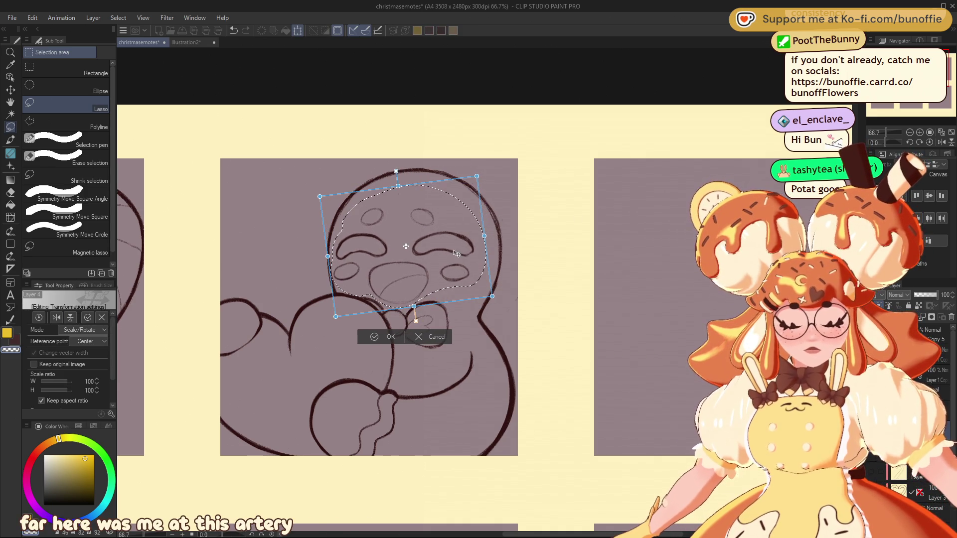
pyautogui.click(388, 337)
pyautogui.hotkey('ctrl', 'd')
# Lasso the whole head and tilt it slightly counter-clockwise with Scale/Rotate.
pyautogui.moveTo(354, 182)
pyautogui.mouseDown()
pyautogui.moveTo(325, 275)
pyautogui.moveTo(370, 292)
pyautogui.mouseUp()
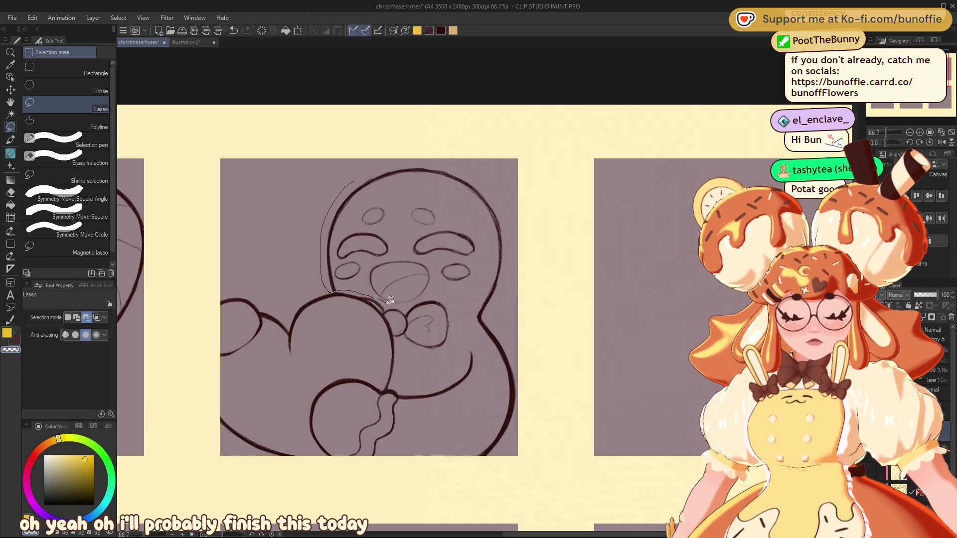
pyautogui.moveTo(479, 318)
pyautogui.mouseDown()
pyautogui.moveTo(510, 166)
pyautogui.moveTo(350, 181)
pyautogui.mouseUp()
pyautogui.hotkey('ctrl', 't')
pyautogui.moveTo(535, 241)
pyautogui.mouseDown()
pyautogui.moveTo(513, 270)
pyautogui.moveTo(437, 288)
pyautogui.moveTo(442, 280)
pyautogui.mouseUp()
pyautogui.moveTo(512, 257); pyautogui.dragTo(480, 259)
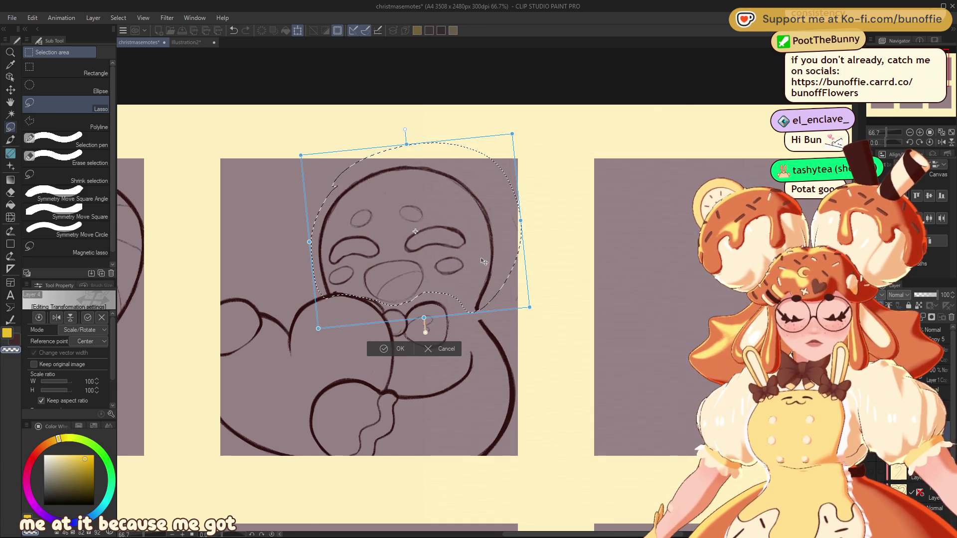
pyautogui.click(396, 353)
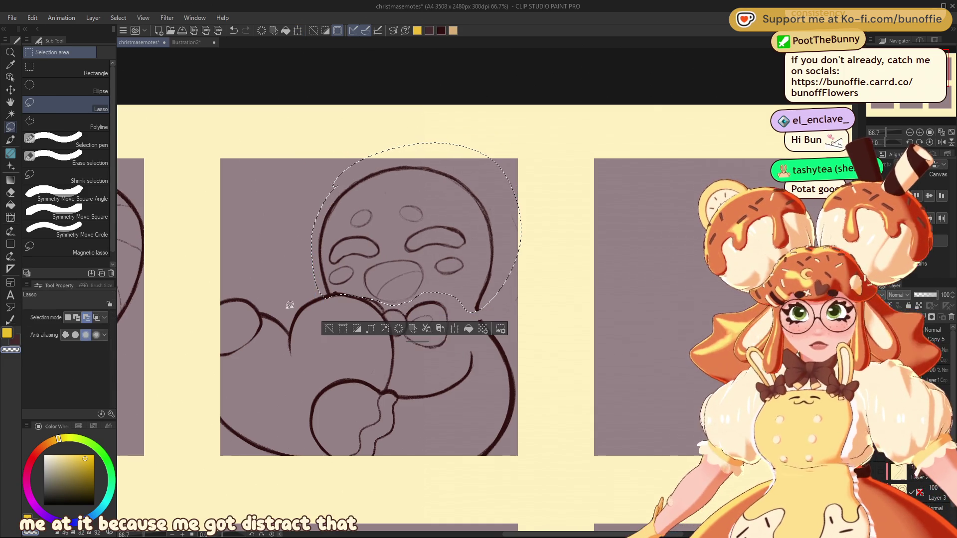
pyautogui.click(329, 329)
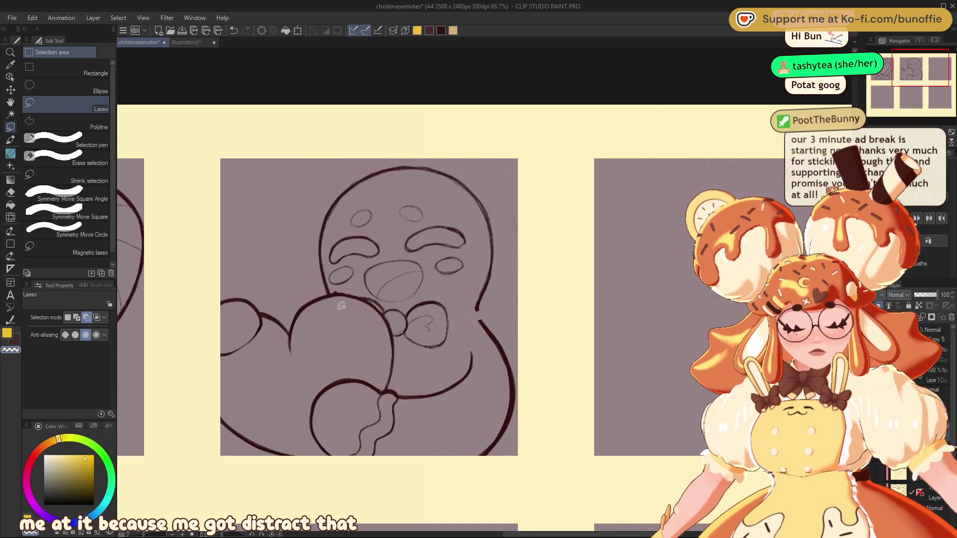
# Switch to the SU-Cream Pencil brush and bring the gingerbread panel into view.
pyautogui.click(10, 139)
pyautogui.click(71, 70)
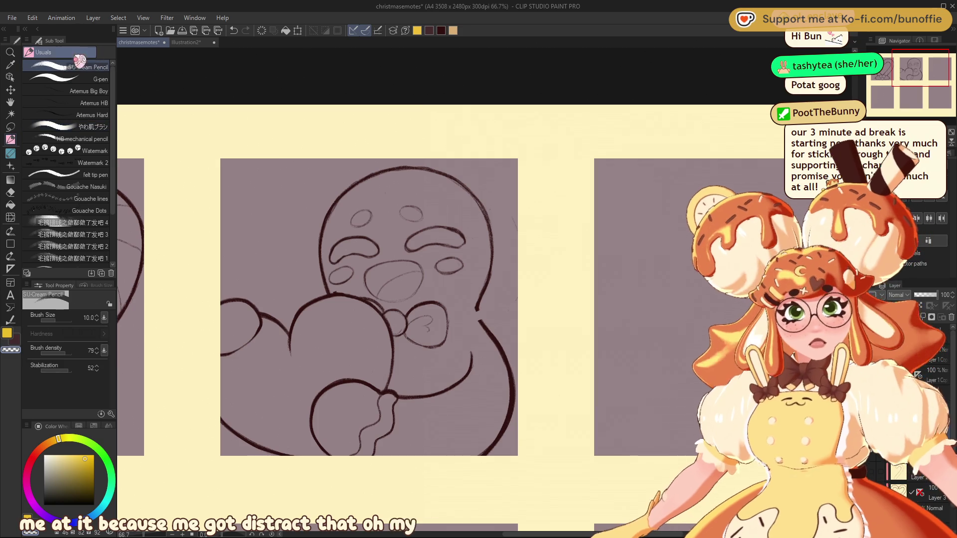
pyautogui.moveTo(358, 206); pyautogui.dragTo(391, 193)
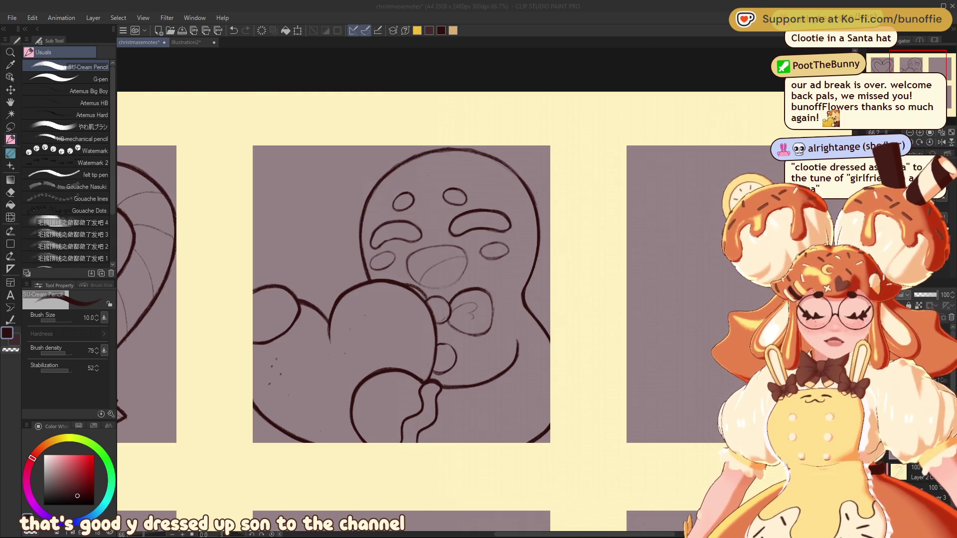
# Pan across the heart and gingerbread panels and select the Liquify tool.
pyautogui.moveTo(922, 63)
pyautogui.mouseDown()
pyautogui.moveTo(899, 63)
pyautogui.moveTo(930, 63)
pyautogui.moveTo(908, 62)
pyautogui.mouseUp()
pyautogui.scroll(-3, 908, 62)
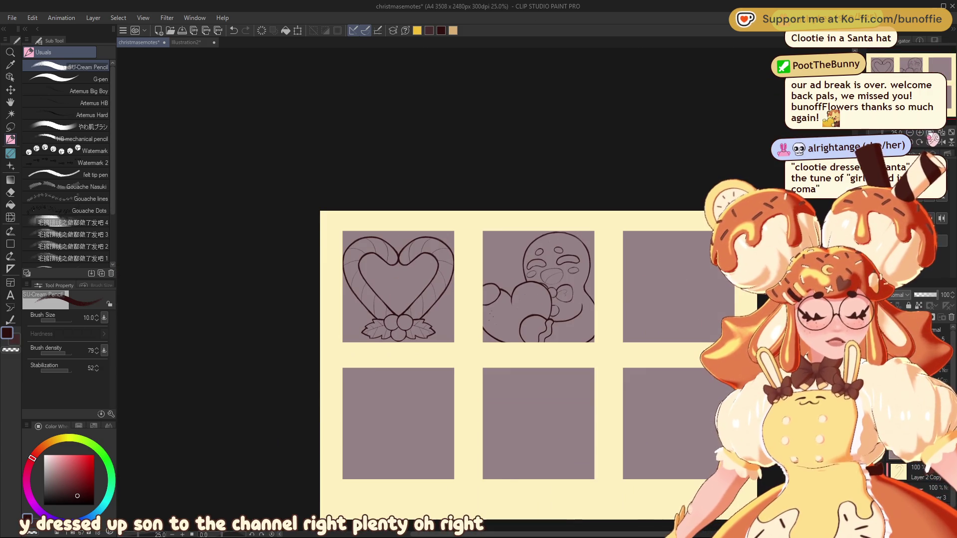
pyautogui.scroll(2, 908, 62)
pyautogui.moveTo(908, 62); pyautogui.dragTo(933, 61)
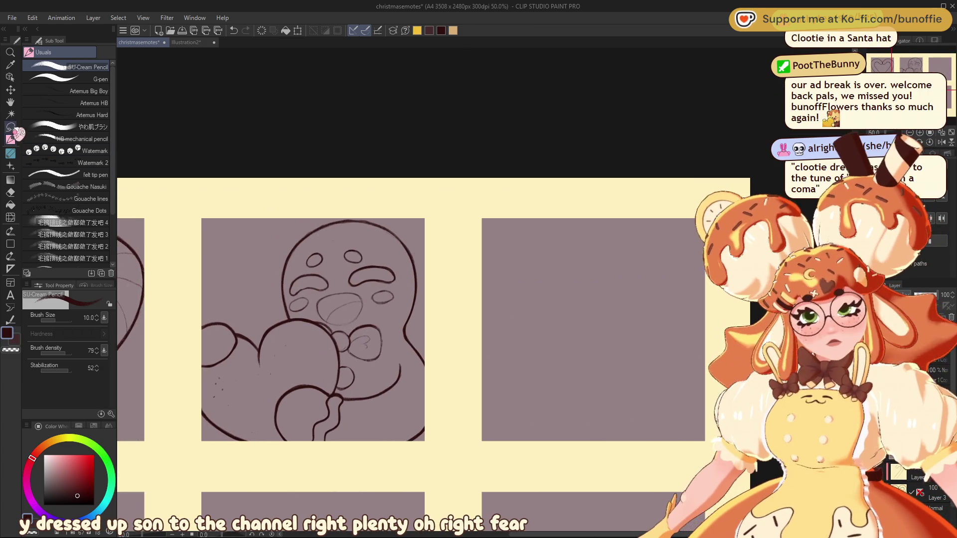
pyautogui.click(10, 217)
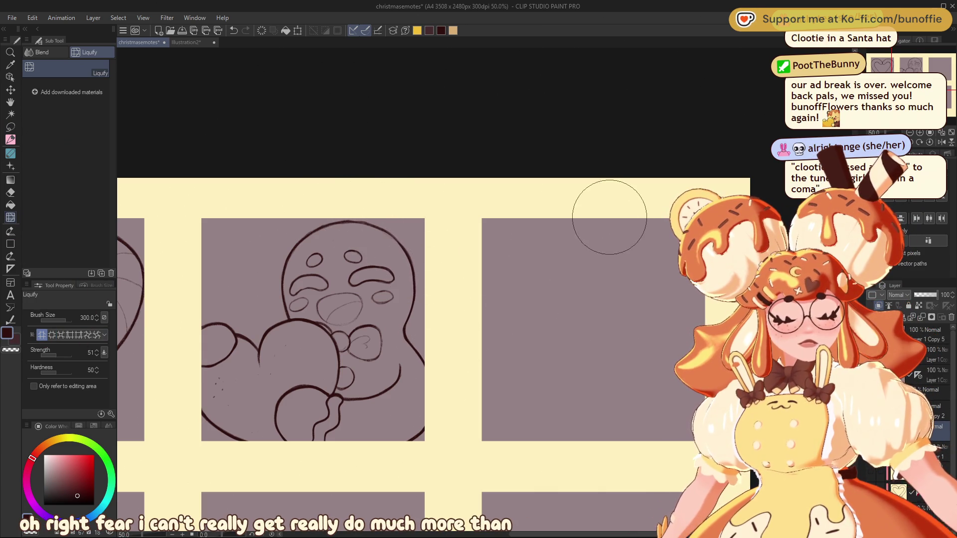
pyautogui.scroll(-3, 485, 290)
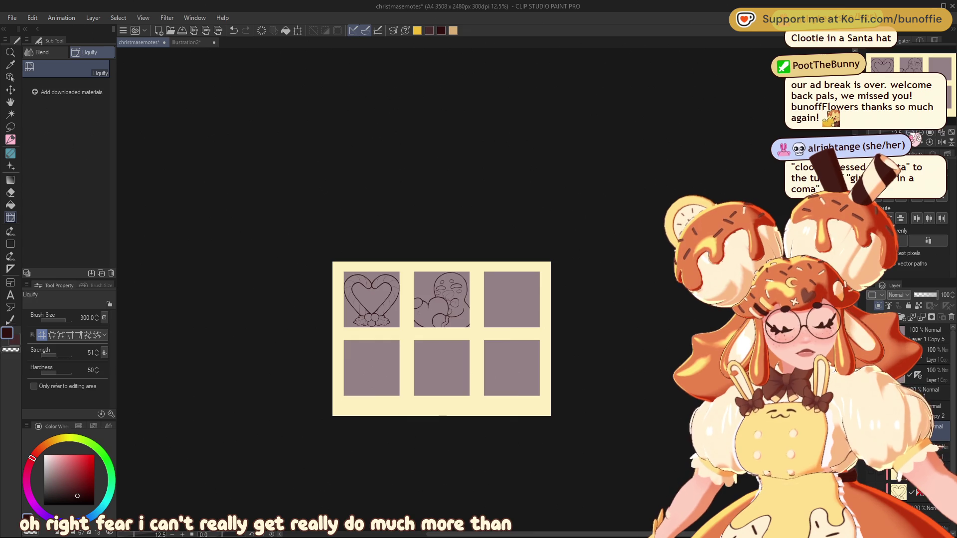
pyautogui.hotkey('ctrl', 'alt', '0')
# Lasso the gingerbread face, scale it to 96% and raise it slightly within the head.
pyautogui.click(912, 65)
pyautogui.click(10, 127)
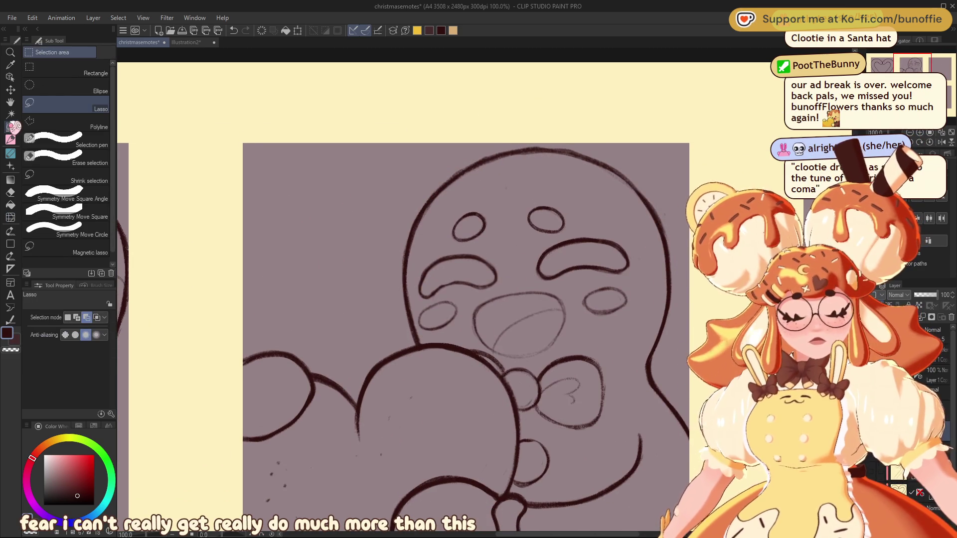
pyautogui.moveTo(421, 268)
pyautogui.mouseDown()
pyautogui.moveTo(418, 307)
pyautogui.moveTo(441, 335)
pyautogui.moveTo(494, 354)
pyautogui.moveTo(543, 354)
pyautogui.mouseUp()
pyautogui.moveTo(643, 254); pyautogui.dragTo(422, 262)
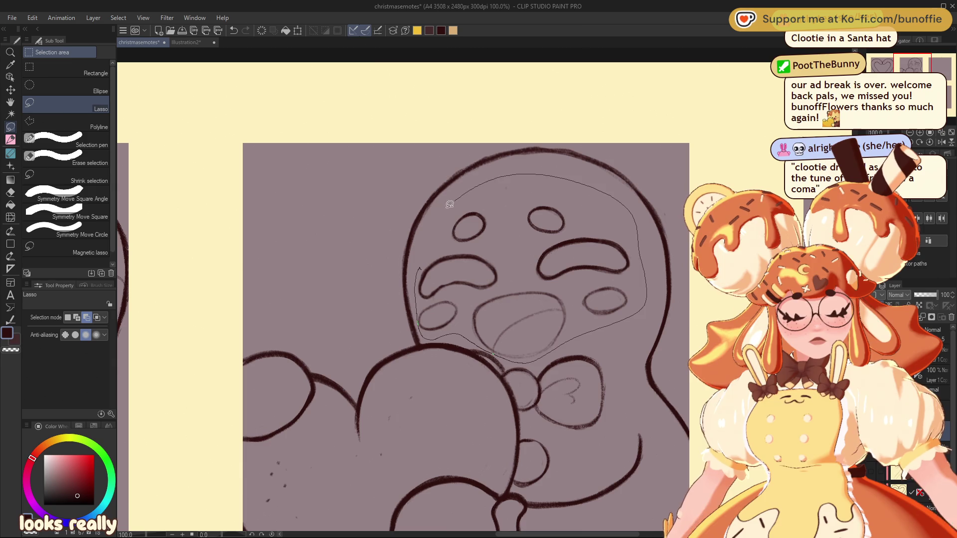
pyautogui.click(568, 383)
pyautogui.moveTo(647, 276); pyautogui.dragTo(639, 278)
pyautogui.moveTo(549, 343); pyautogui.dragTo(553, 325)
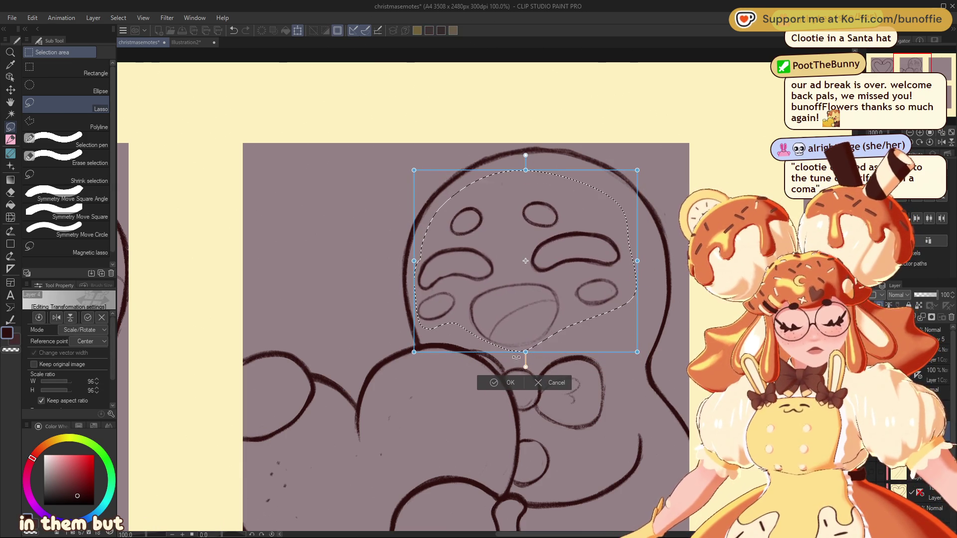
pyautogui.click(496, 382)
pyautogui.hotkey('ctrl', 'd')
pyautogui.hotkey('ctrl', '-')
pyautogui.hotkey('ctrl', '-')
pyautogui.hotkey('ctrl', '-')
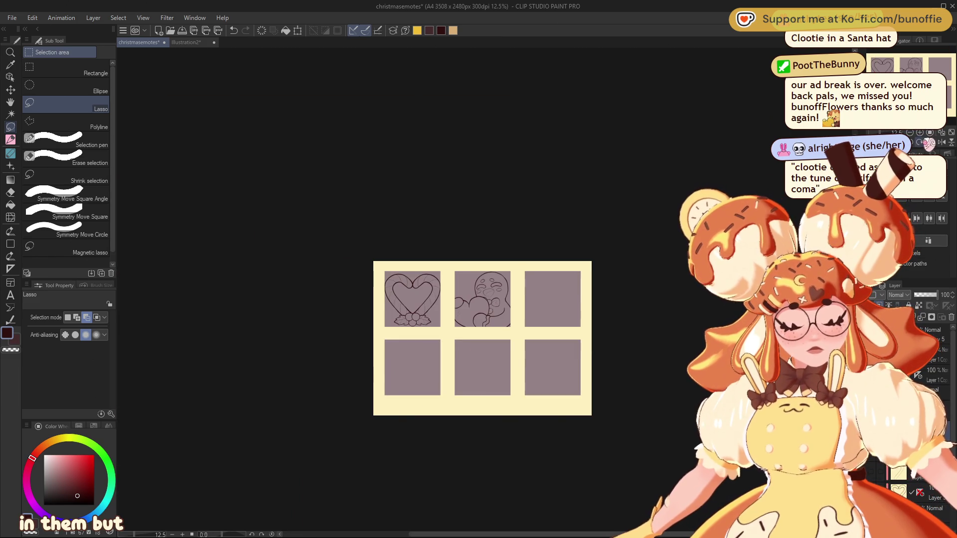
# Enlarge the gingerbread sketch to 105% with a transform.
pyautogui.hotkey('ctrl', '+')
pyautogui.hotkey('ctrl', '+')
pyautogui.hotkey('ctrl', '+')
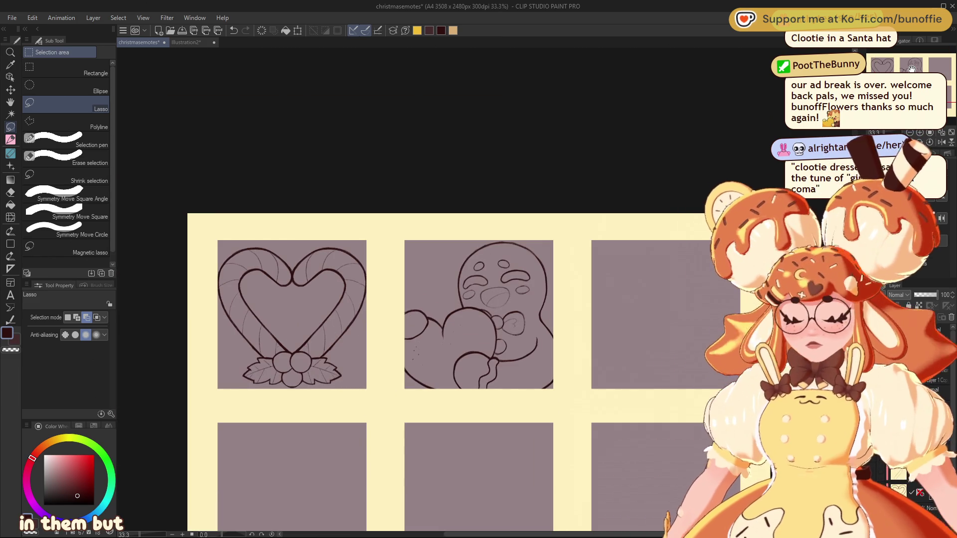
pyautogui.hotkey('ctrl', 't')
pyautogui.moveTo(560, 322)
pyautogui.mouseDown()
pyautogui.moveTo(589, 325)
pyautogui.moveTo(549, 329)
pyautogui.mouseUp()
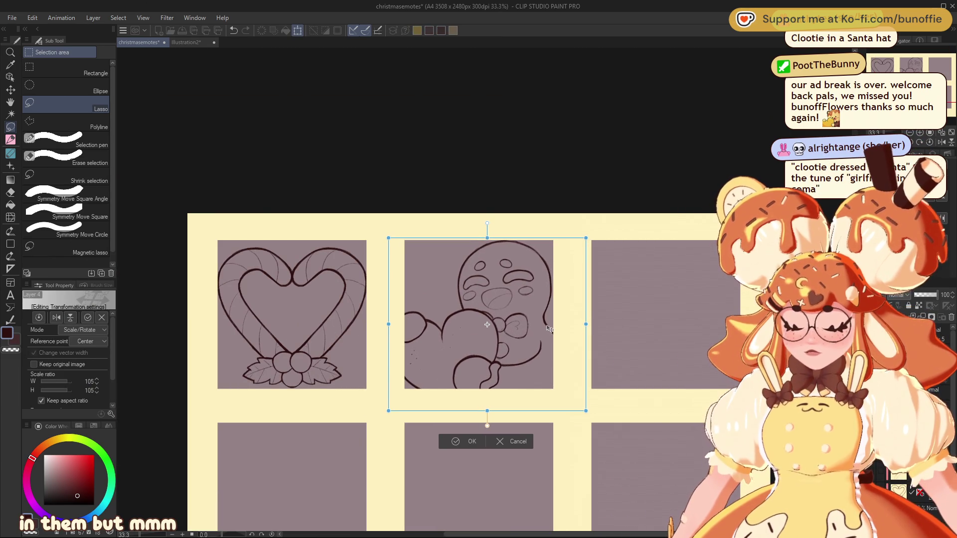
pyautogui.click(472, 442)
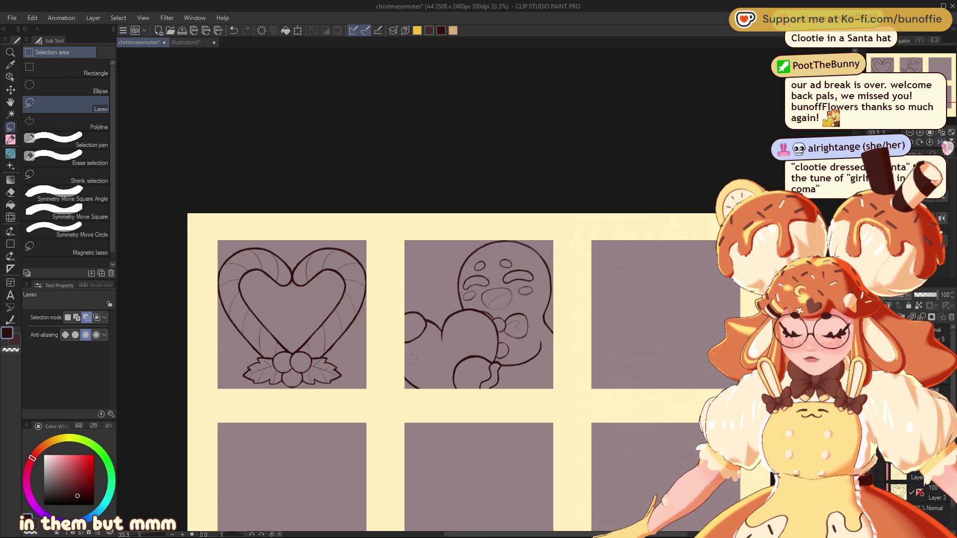
# Flip the canvas horizontally, add a pencil touch-up stroke, then flip it back.
pyautogui.press('h')
pyautogui.press('h')
pyautogui.press('h')
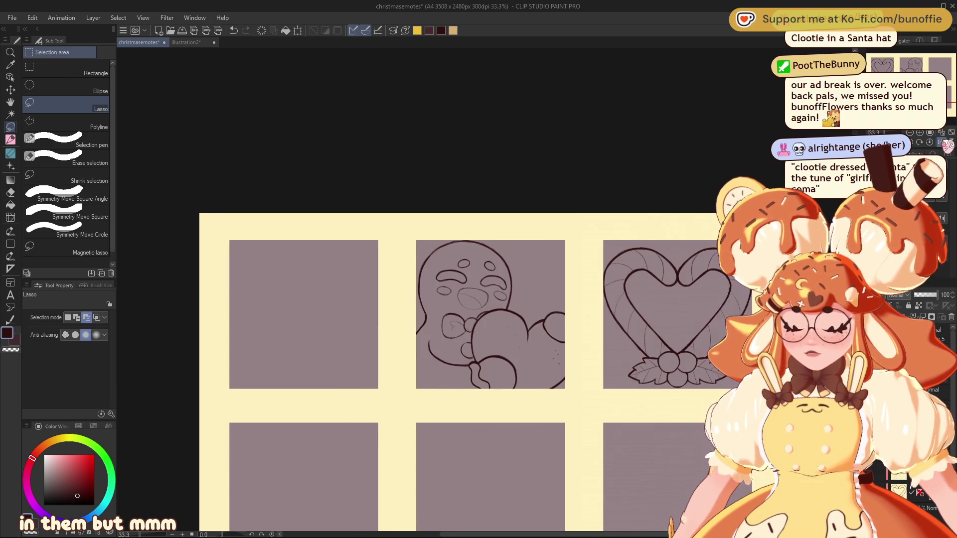
pyautogui.click(10, 154)
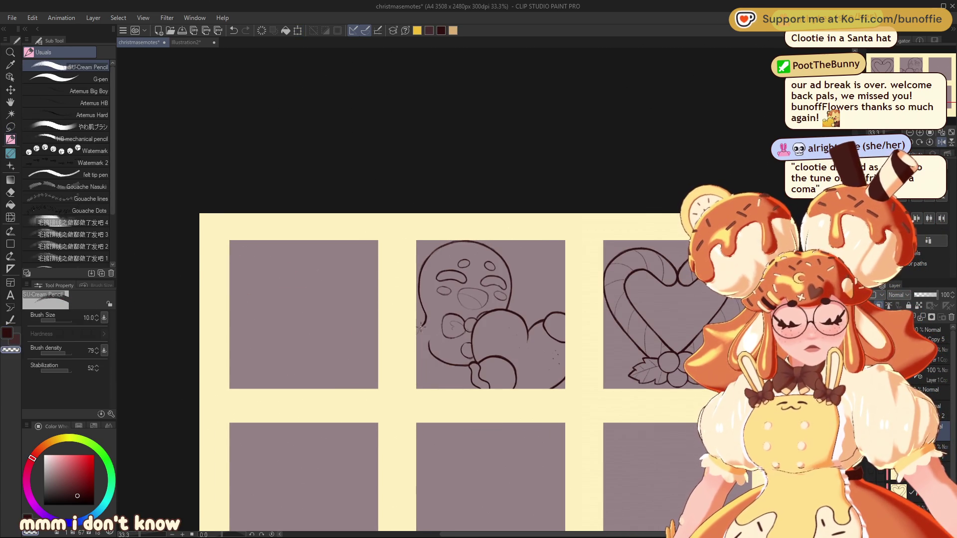
pyautogui.moveTo(425, 322); pyautogui.dragTo(417, 325)
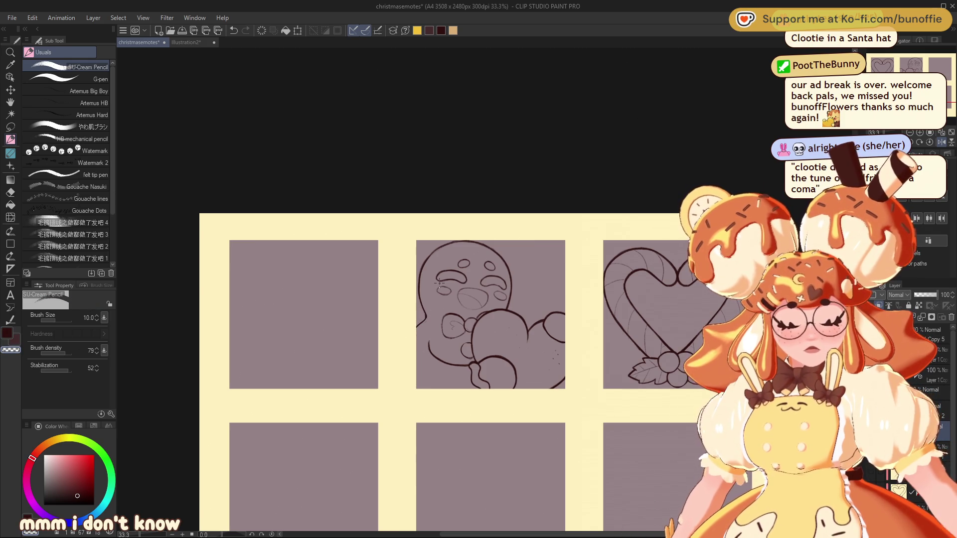
pyautogui.press('h')
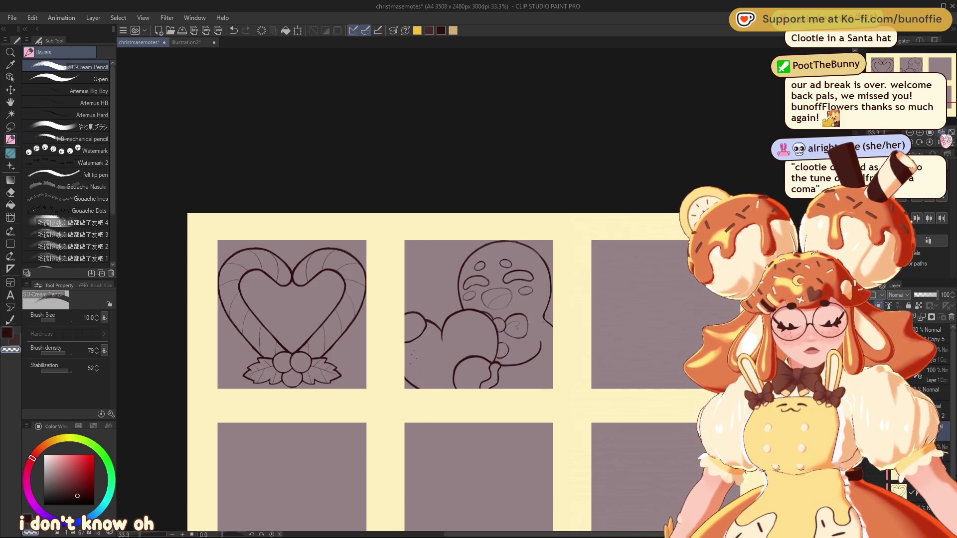
pyautogui.hscroll(-2, 406, 374)
pyautogui.hscroll(3, 459, 349)
pyautogui.scroll(-2, 458, 349)
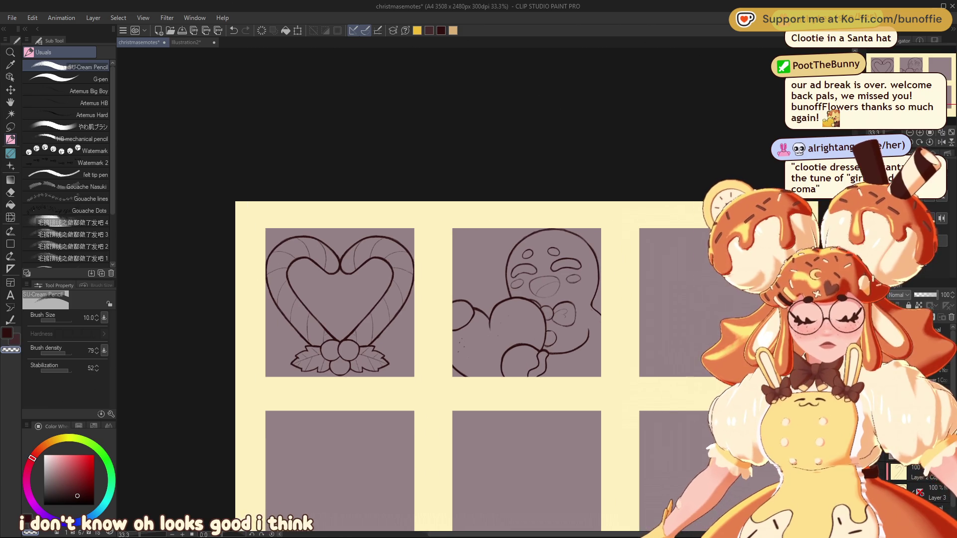
pyautogui.scroll(1, 149, 228)
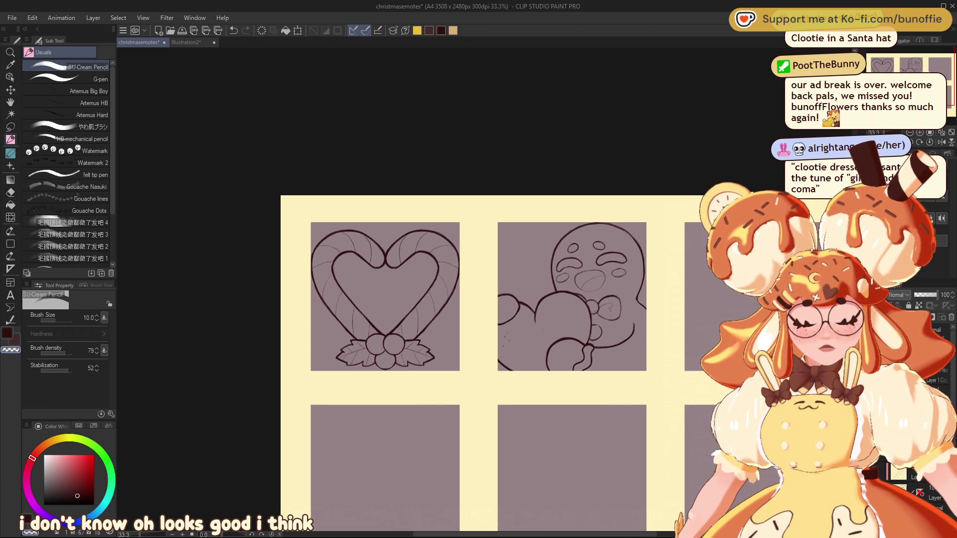
pyautogui.hscroll(2, 449, 324)
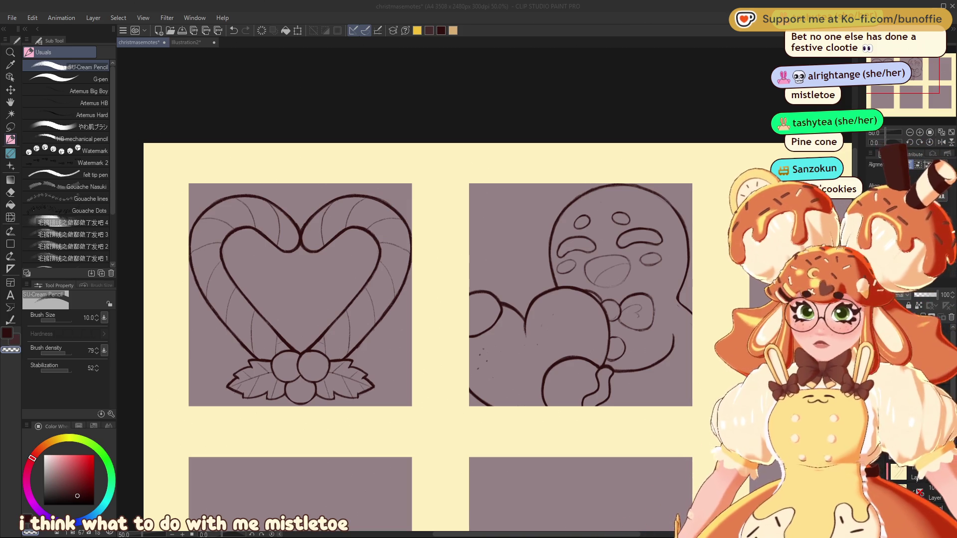
# Auto-select the empty third panel and place a vertical two-line symmetry ruler through its centre.
pyautogui.moveTo(901, 63); pyautogui.dragTo(953, 66)
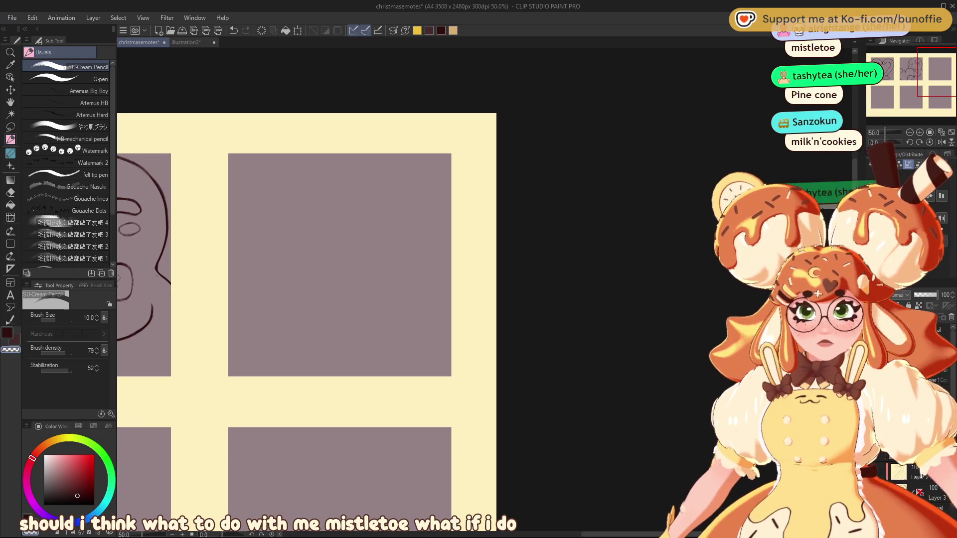
pyautogui.press('w')
pyautogui.click(402, 251)
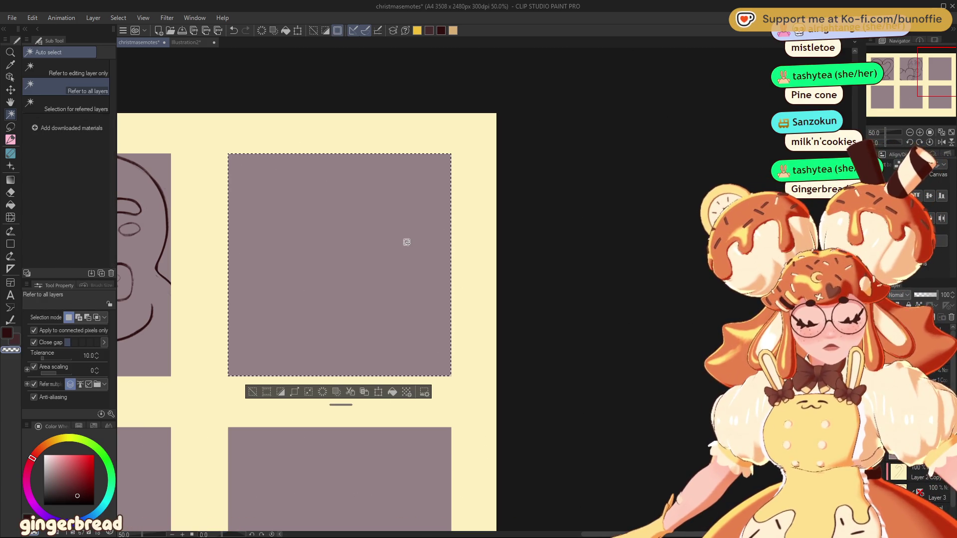
pyautogui.click(11, 269)
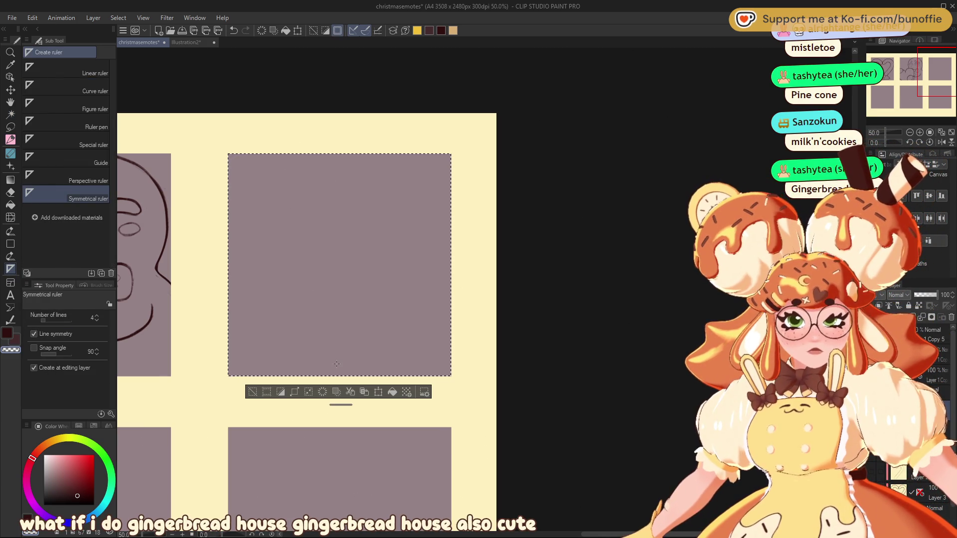
pyautogui.click(96, 319)
pyautogui.click(97, 320)
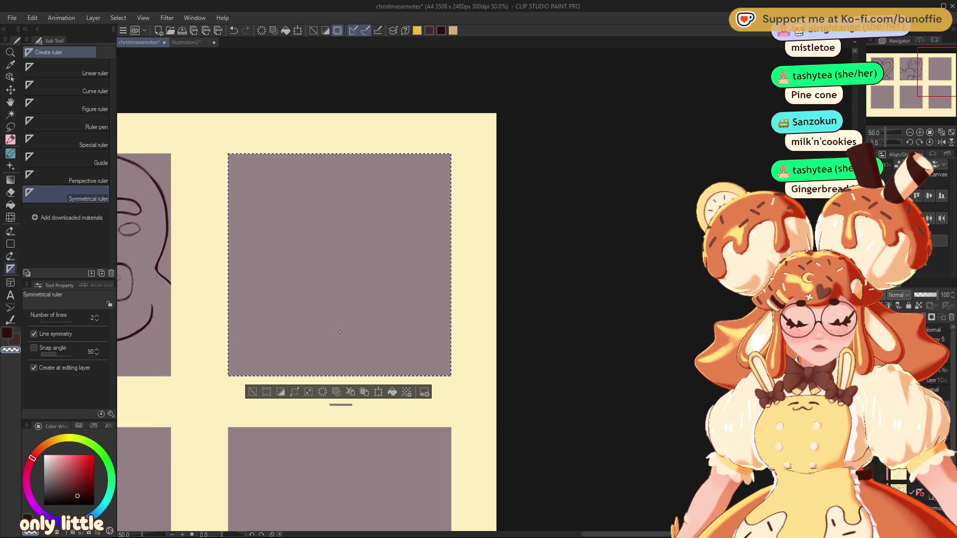
pyautogui.moveTo(341, 357); pyautogui.dragTo(341, 360)
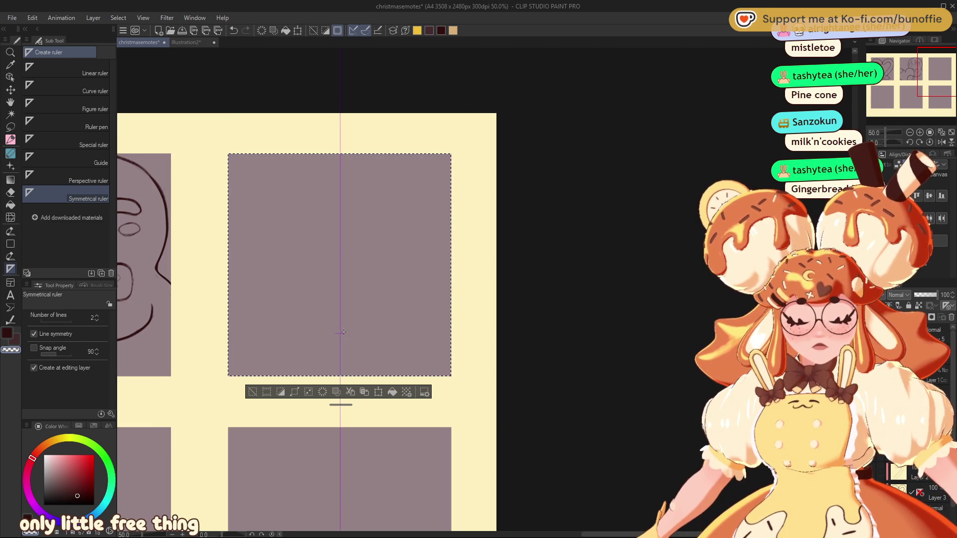
# Check the symmetry ruler's position, deselect the panel, and switch to the pencil.
pyautogui.press('w')
pyautogui.press('o')
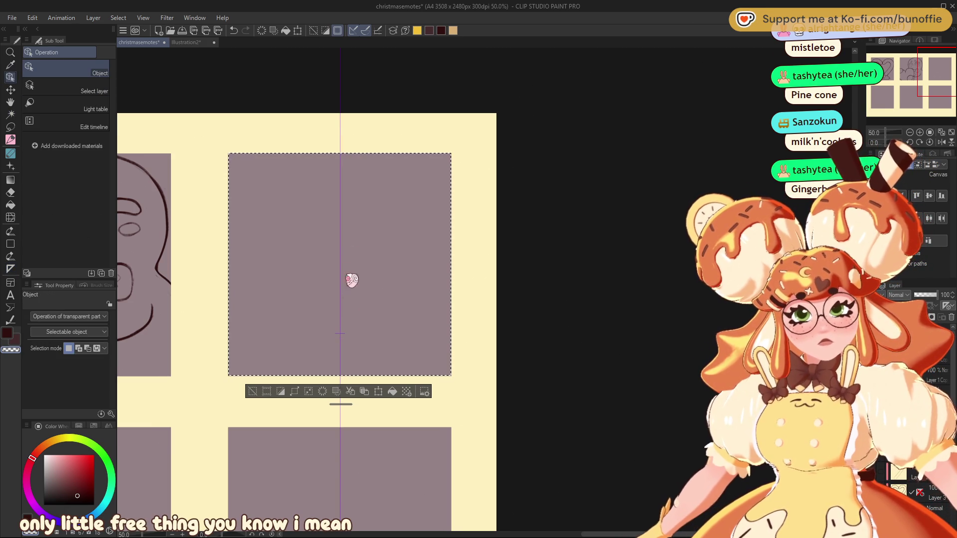
pyautogui.click(340, 333)
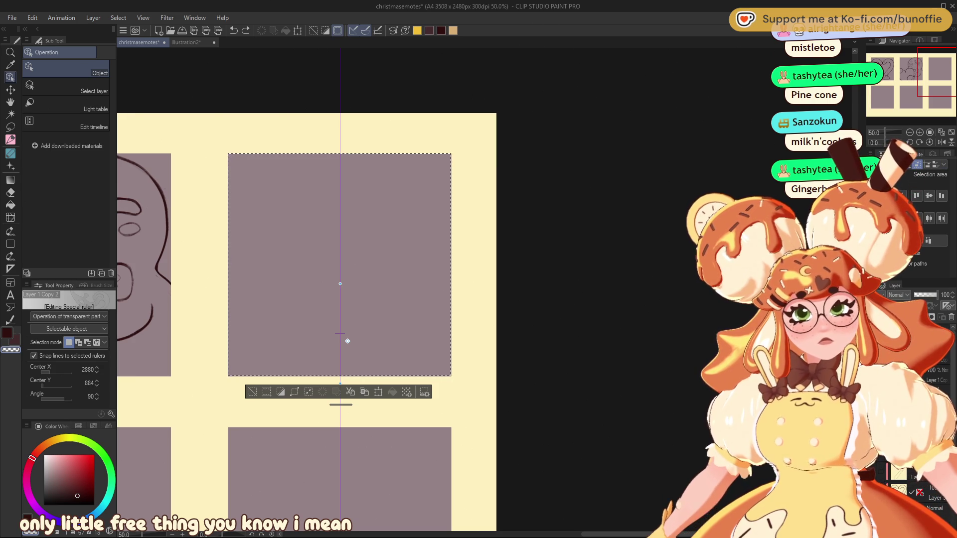
pyautogui.click(255, 392)
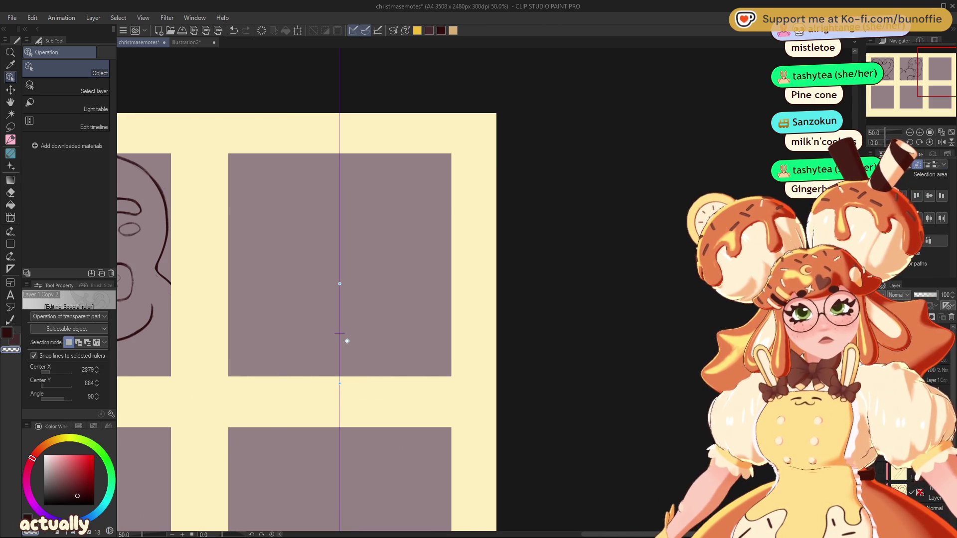
pyautogui.press('Delete')
pyautogui.hotkey('ctrl', 'z')
pyautogui.press('p')
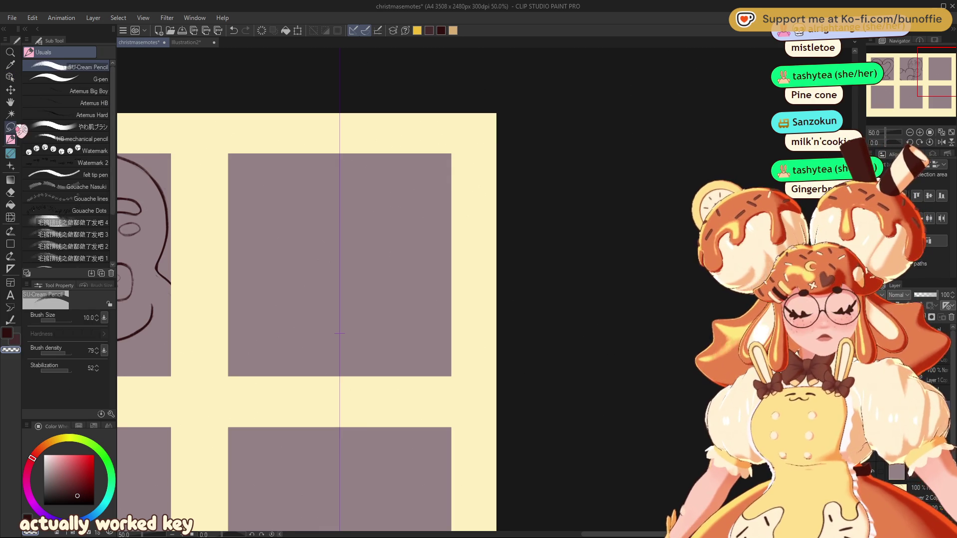
# Sketch two mirrored circles meeting at the centre in dark red.
pyautogui.moveTo(300, 236); pyautogui.dragTo(510, 217)
pyautogui.scroll(4, 549, 313)
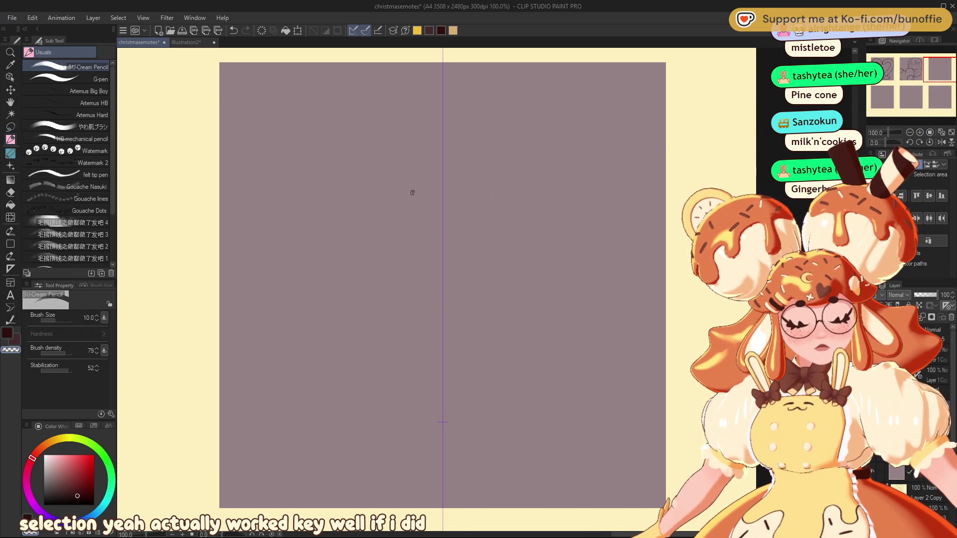
pyautogui.press('c')
pyautogui.moveTo(277, 235); pyautogui.dragTo(376, 349)
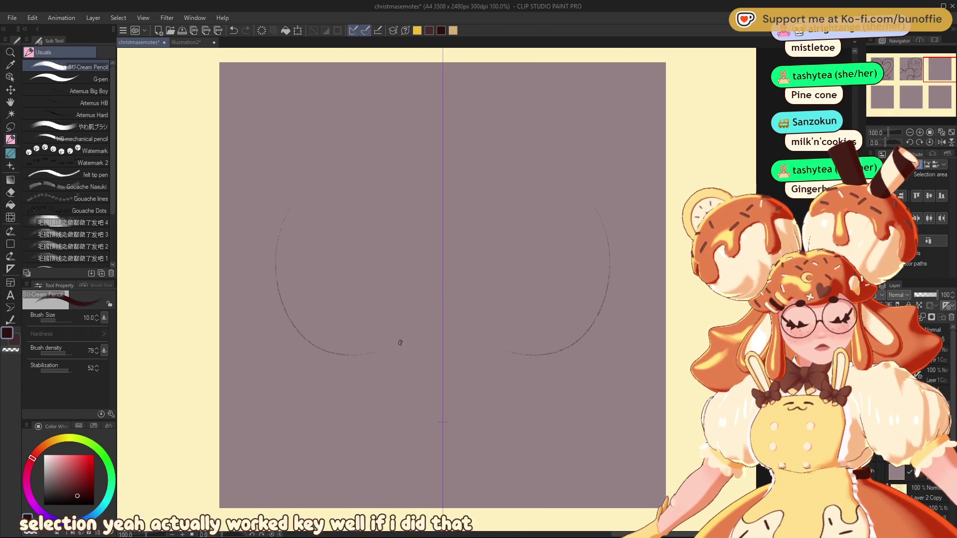
pyautogui.moveTo(291, 175)
pyautogui.mouseDown()
pyautogui.moveTo(449, 267)
pyautogui.moveTo(268, 299)
pyautogui.moveTo(427, 310)
pyautogui.mouseUp()
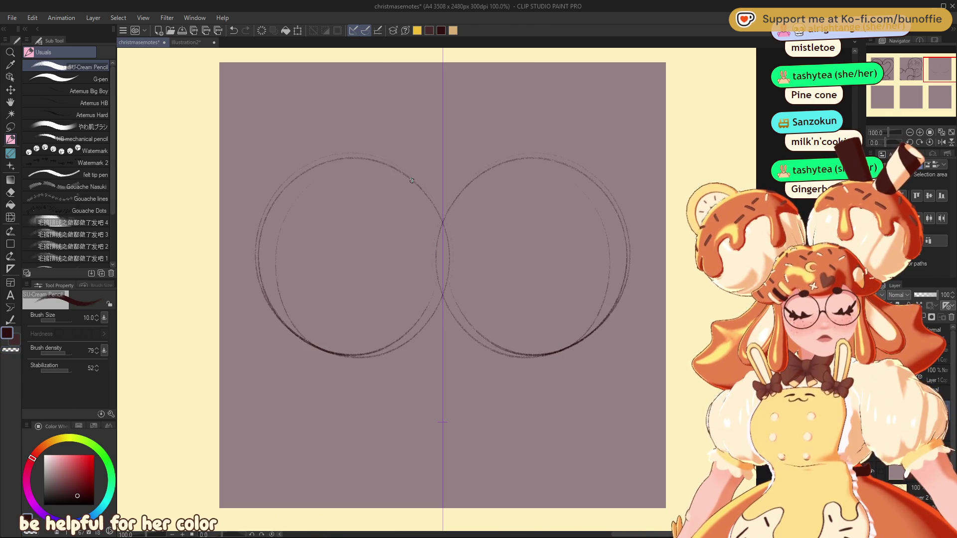
pyautogui.press('Delete')
pyautogui.moveTo(272, 235)
pyautogui.mouseDown()
pyautogui.moveTo(432, 267)
pyautogui.moveTo(252, 267)
pyautogui.moveTo(417, 188)
pyautogui.moveTo(320, 343)
pyautogui.moveTo(293, 172)
pyautogui.mouseUp()
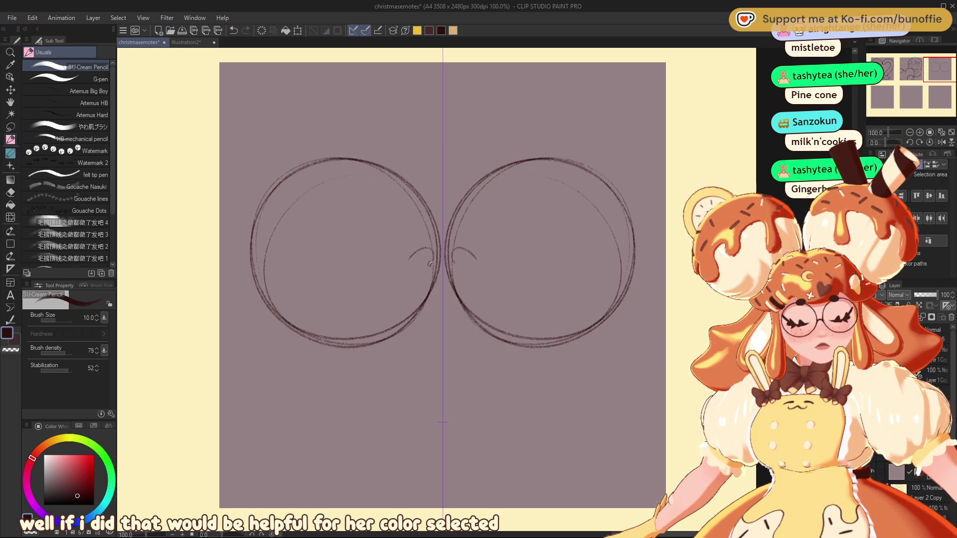
pyautogui.hotkey('ctrl', 'z')
pyautogui.moveTo(421, 255)
pyautogui.mouseDown()
pyautogui.moveTo(441, 260)
pyautogui.moveTo(429, 284)
pyautogui.moveTo(442, 248)
pyautogui.mouseUp()
pyautogui.hotkey('ctrl', 'z')
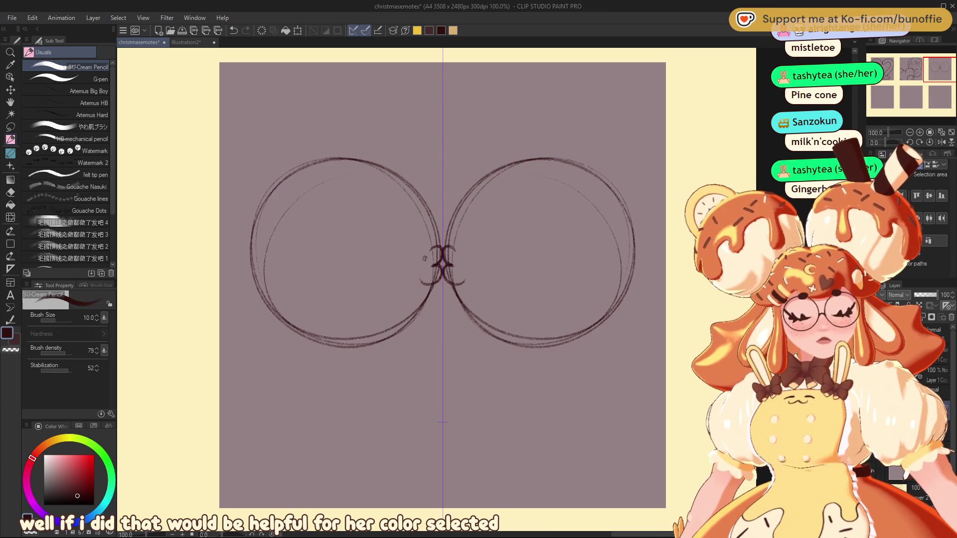
pyautogui.moveTo(435, 243)
pyautogui.mouseDown()
pyautogui.moveTo(432, 225)
pyautogui.moveTo(364, 157)
pyautogui.moveTo(260, 215)
pyautogui.mouseUp()
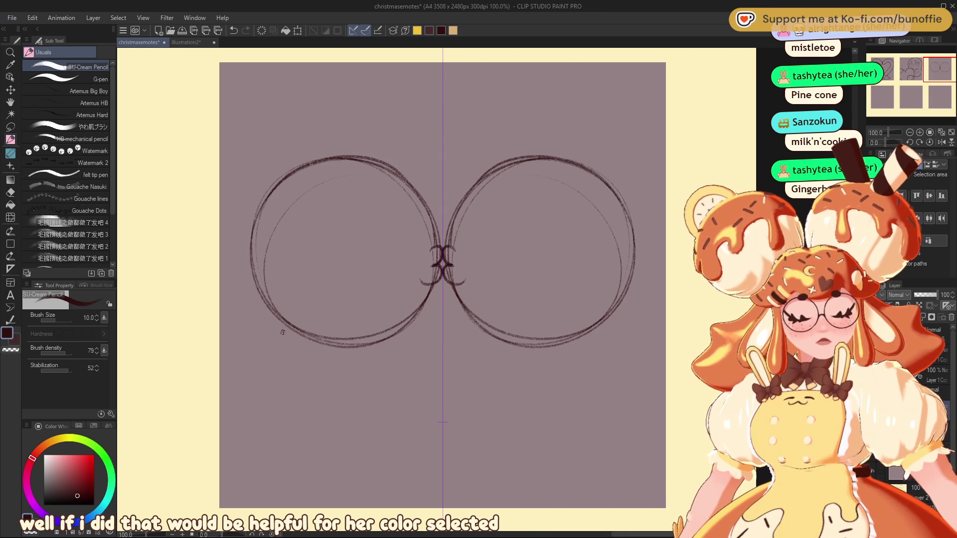
# Add sweeping curves below the loops and close the eye shapes.
pyautogui.moveTo(353, 337); pyautogui.dragTo(243, 367)
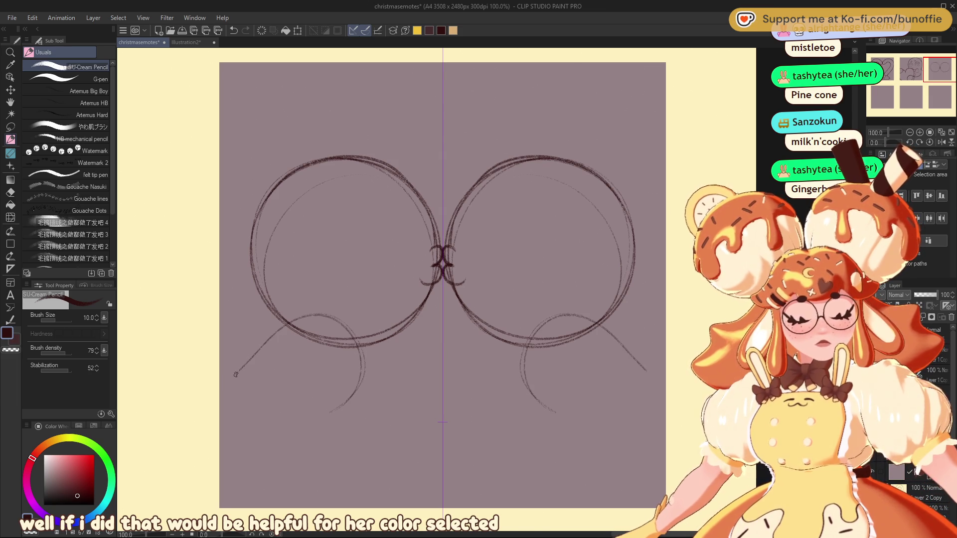
pyautogui.moveTo(363, 369)
pyautogui.mouseDown()
pyautogui.moveTo(289, 452)
pyautogui.moveTo(244, 483)
pyautogui.mouseUp()
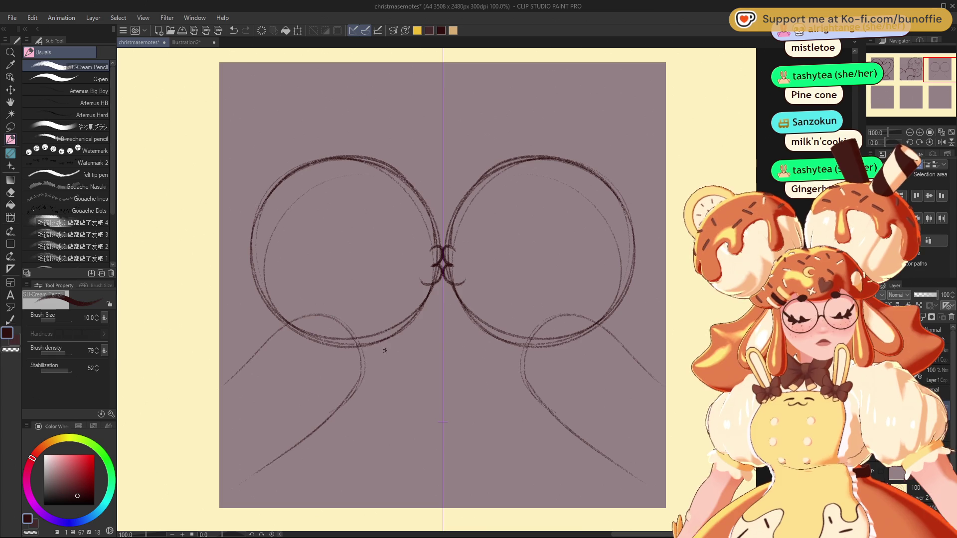
pyautogui.moveTo(390, 343); pyautogui.dragTo(370, 460)
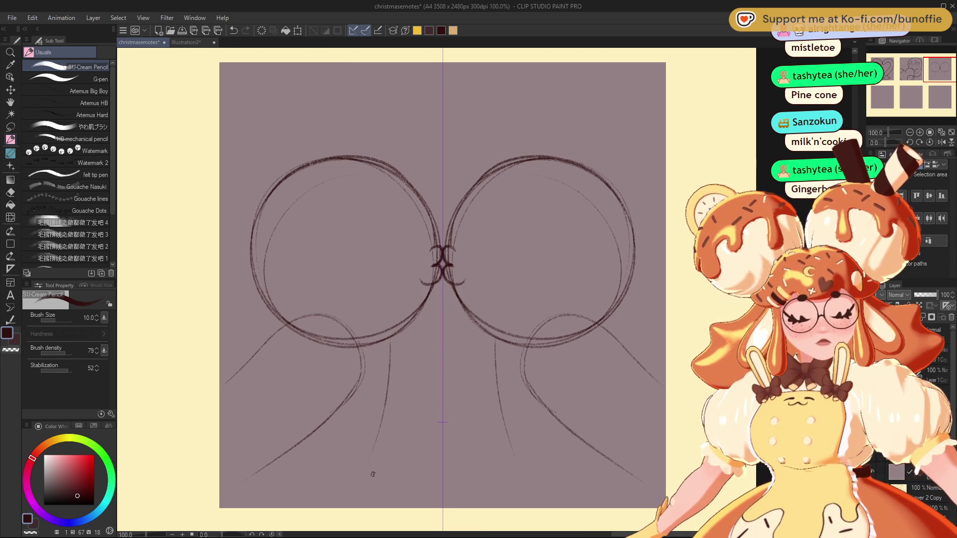
pyautogui.hotkey('ctrl', 'z')
pyautogui.moveTo(500, 352); pyautogui.dragTo(524, 506)
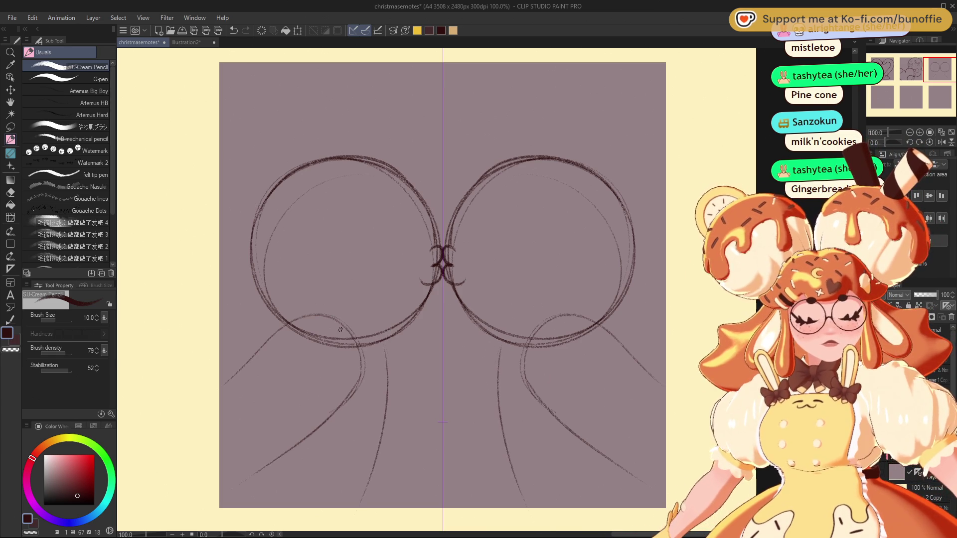
pyautogui.moveTo(328, 316)
pyautogui.mouseDown()
pyautogui.moveTo(210, 381)
pyautogui.moveTo(345, 411)
pyautogui.moveTo(203, 488)
pyautogui.mouseUp()
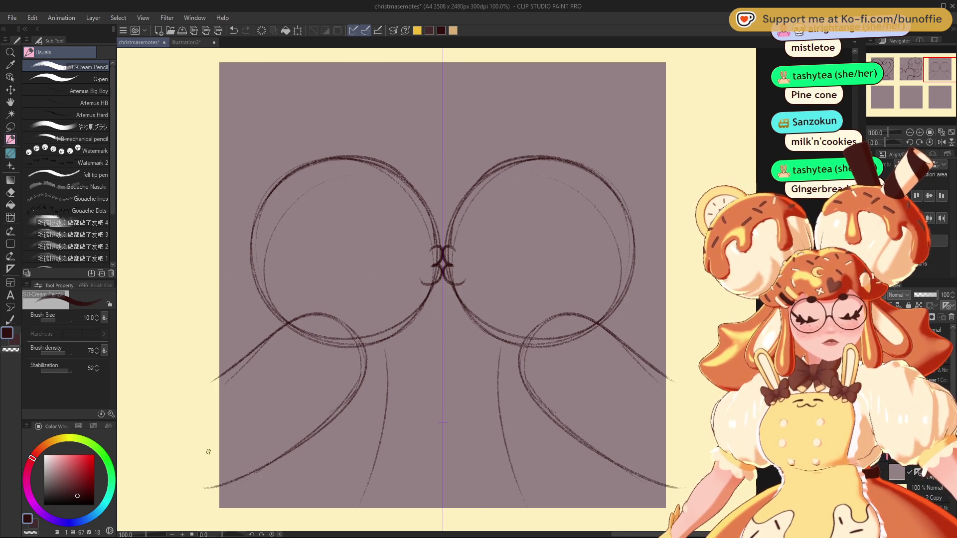
pyautogui.moveTo(374, 253)
pyautogui.mouseDown()
pyautogui.moveTo(375, 272)
pyautogui.moveTo(398, 244)
pyautogui.mouseUp()
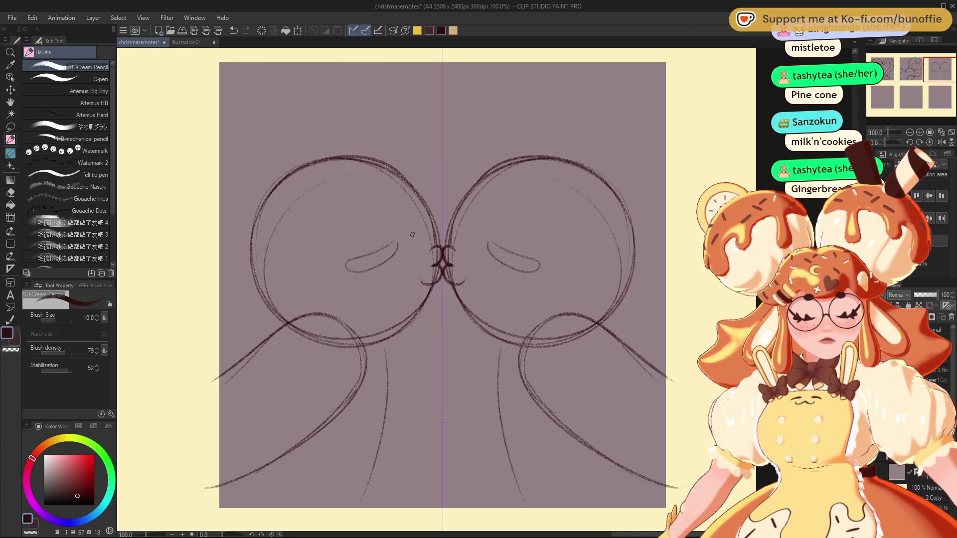
# Draw mirrored oval eyes and darken the head and shoulder outlines.
pyautogui.moveTo(379, 229)
pyautogui.mouseDown()
pyautogui.moveTo(390, 208)
pyautogui.moveTo(374, 225)
pyautogui.mouseUp()
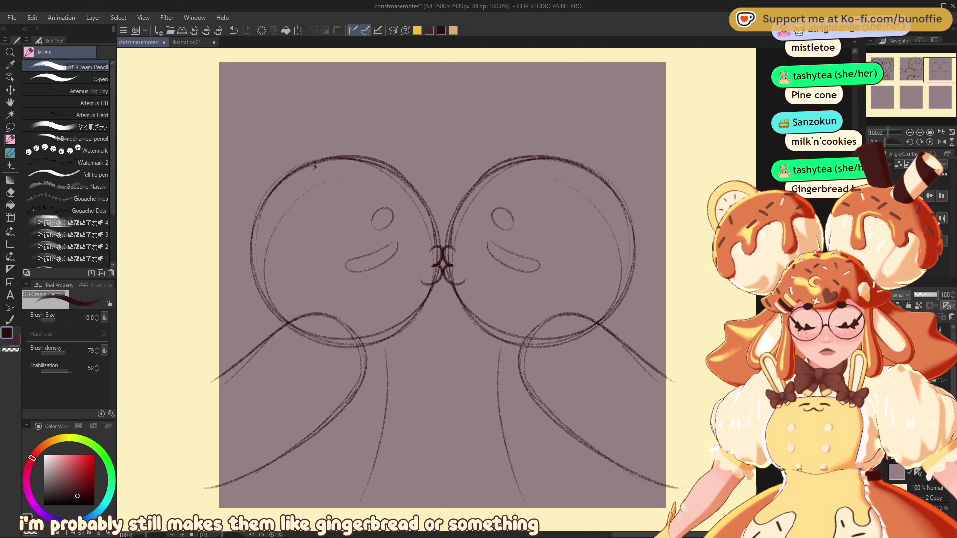
pyautogui.moveTo(315, 160); pyautogui.dragTo(252, 235)
pyautogui.hotkey('ctrl', 'z')
pyautogui.moveTo(258, 202); pyautogui.dragTo(267, 304)
pyautogui.moveTo(364, 345)
pyautogui.mouseDown()
pyautogui.moveTo(324, 315)
pyautogui.moveTo(214, 355)
pyautogui.mouseUp()
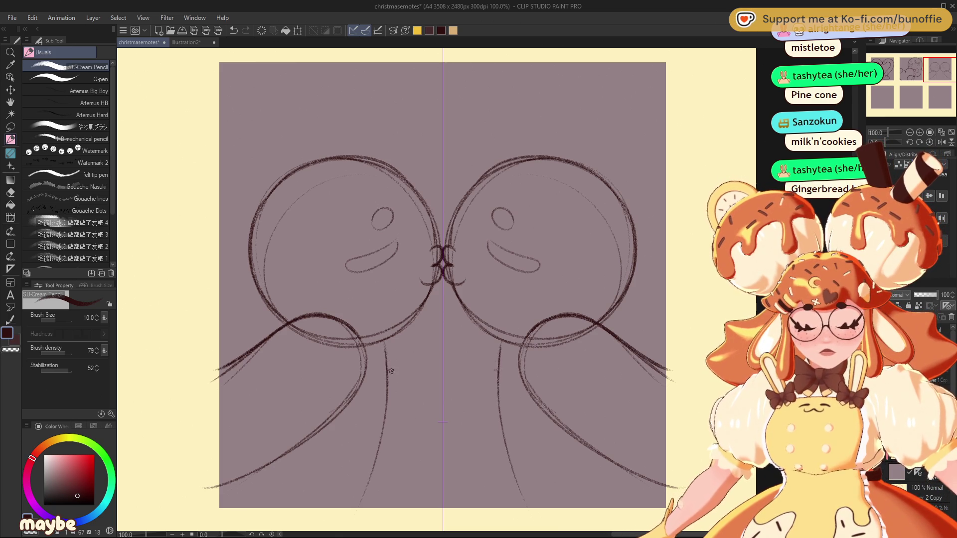
# Draw button ovals down the bodies, then sketch a bow with hanging mistletoe stems at top centre.
pyautogui.hotkey('ctrl', 'z')
pyautogui.moveTo(398, 376)
pyautogui.mouseDown()
pyautogui.moveTo(391, 367)
pyautogui.moveTo(391, 419)
pyautogui.mouseUp()
pyautogui.moveTo(377, 459)
pyautogui.mouseDown()
pyautogui.moveTo(382, 480)
pyautogui.moveTo(364, 501)
pyautogui.mouseUp()
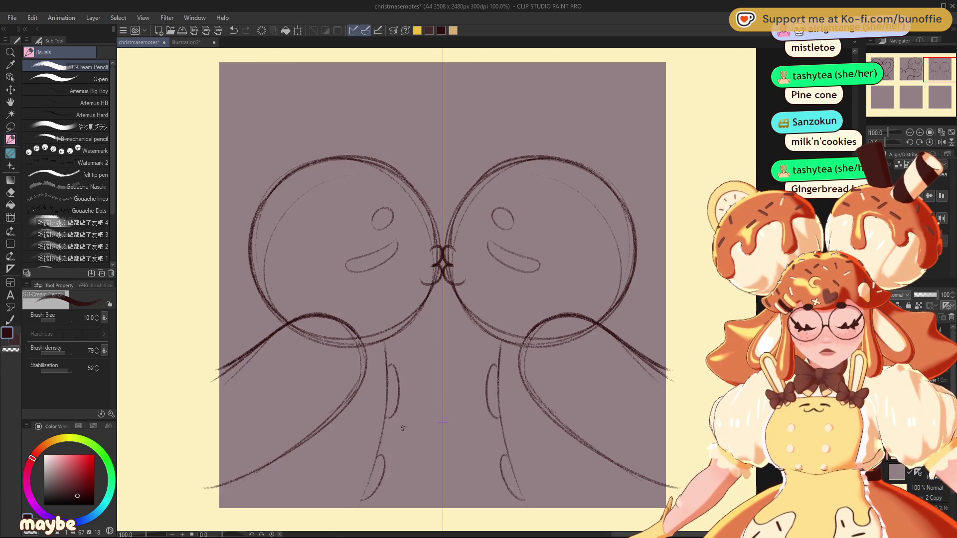
pyautogui.hotkey('ctrl', 'z')
pyautogui.moveTo(377, 455); pyautogui.dragTo(365, 502)
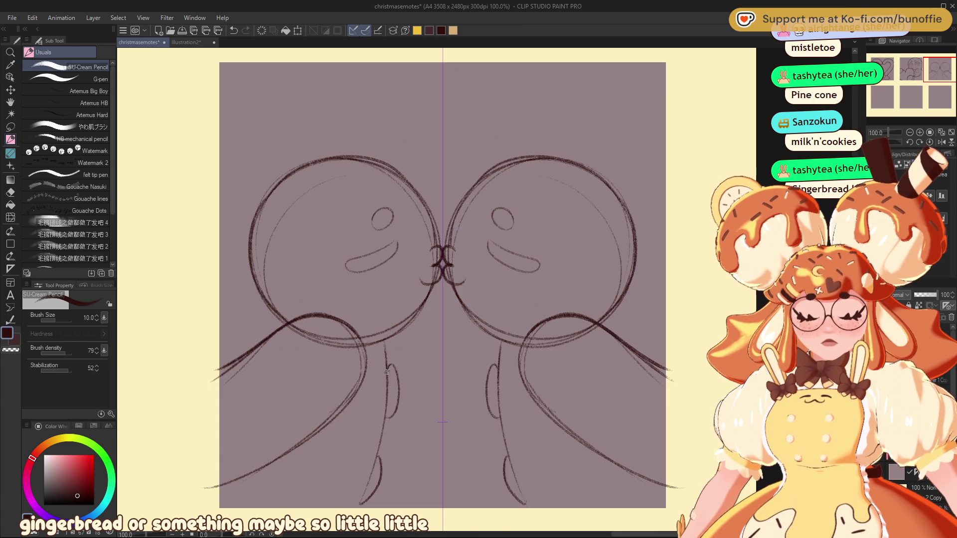
pyautogui.moveTo(394, 412)
pyautogui.mouseDown()
pyautogui.moveTo(385, 371)
pyautogui.moveTo(399, 385)
pyautogui.moveTo(393, 413)
pyautogui.mouseUp()
pyautogui.moveTo(380, 458); pyautogui.dragTo(360, 488)
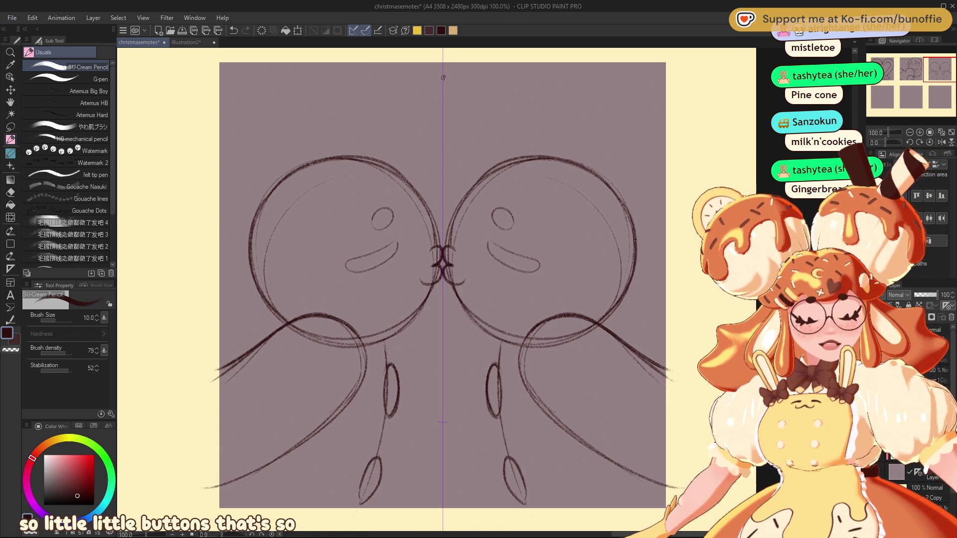
pyautogui.moveTo(447, 94)
pyautogui.mouseDown()
pyautogui.moveTo(438, 80)
pyautogui.moveTo(432, 95)
pyautogui.moveTo(445, 103)
pyautogui.moveTo(425, 172)
pyautogui.mouseUp()
pyautogui.moveTo(444, 125); pyautogui.dragTo(439, 183)
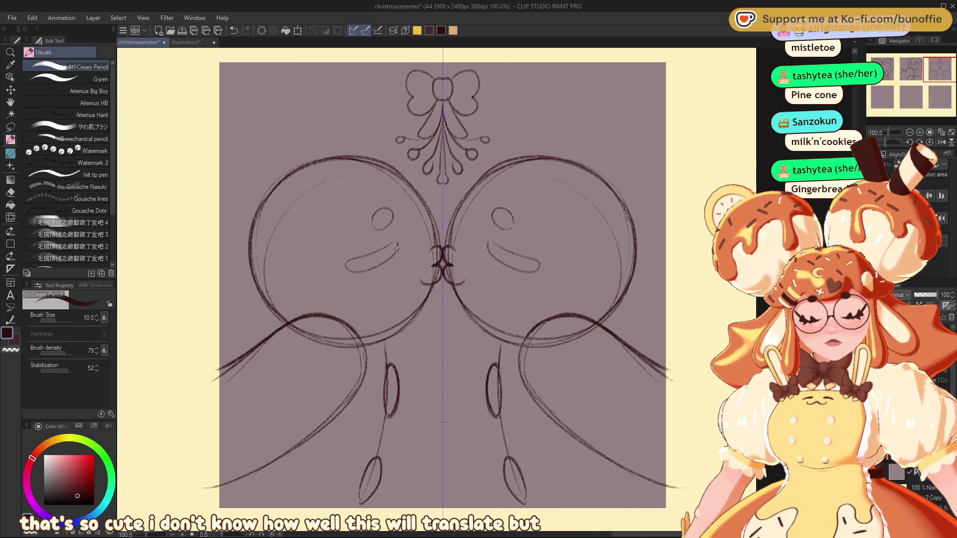
# Bolden the mouths, erase crossing lines at the centre, and redraw the kissing lips.
pyautogui.moveTo(397, 243)
pyautogui.mouseDown()
pyautogui.moveTo(346, 269)
pyautogui.moveTo(387, 260)
pyautogui.moveTo(398, 242)
pyautogui.mouseUp()
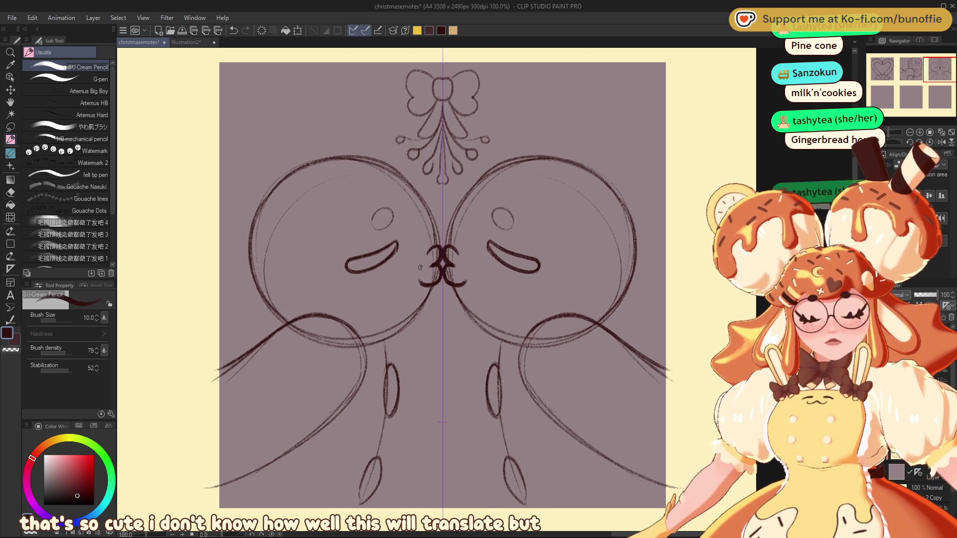
pyautogui.hotkey('ctrl', 'z')
pyautogui.hotkey('ctrl', 'z')
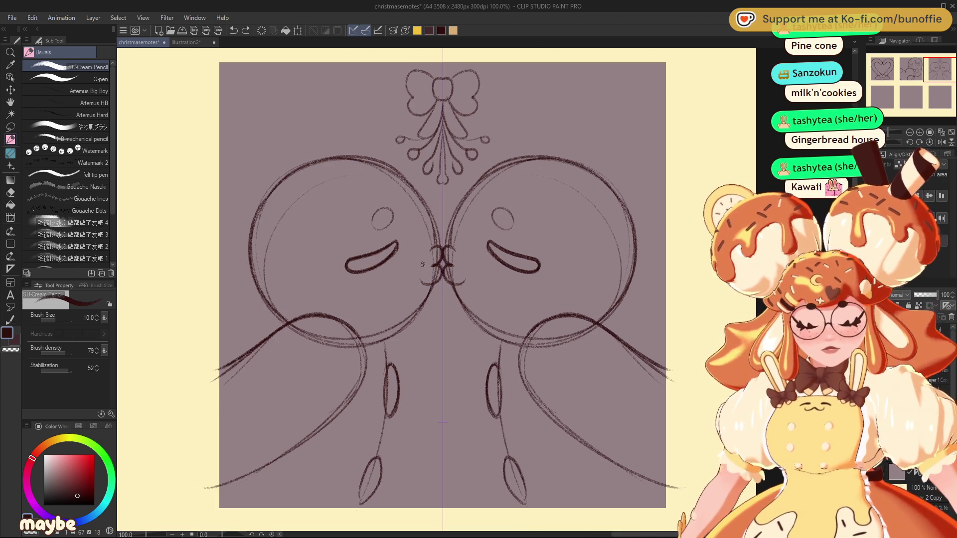
pyautogui.press('e')
pyautogui.moveTo(425, 289)
pyautogui.mouseDown()
pyautogui.moveTo(444, 257)
pyautogui.moveTo(429, 262)
pyautogui.moveTo(430, 294)
pyautogui.mouseUp()
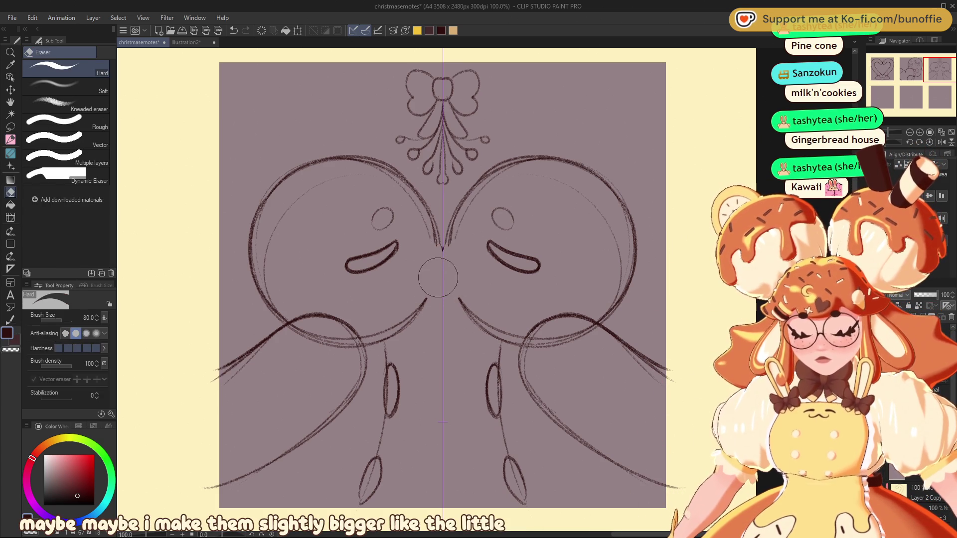
pyautogui.click(11, 139)
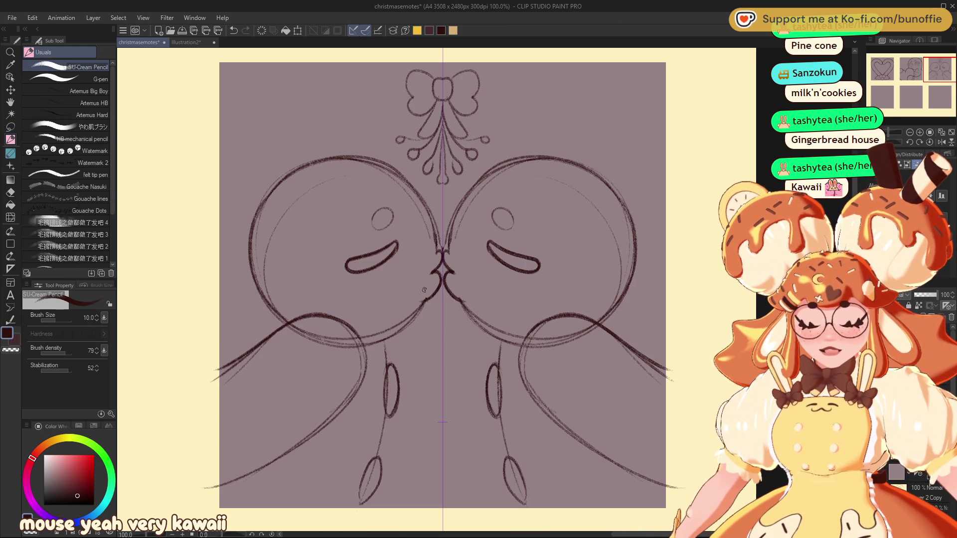
pyautogui.hotkey('ctrl', 'z')
pyautogui.moveTo(447, 251); pyautogui.dragTo(448, 288)
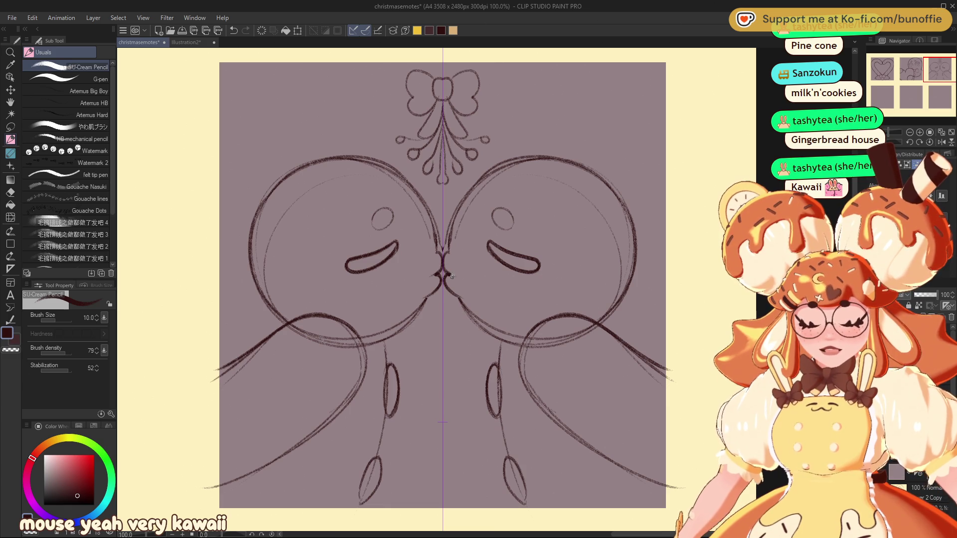
# Zoom out to review the whole six-panel sheet, then return to the third panel.
pyautogui.click(911, 132)
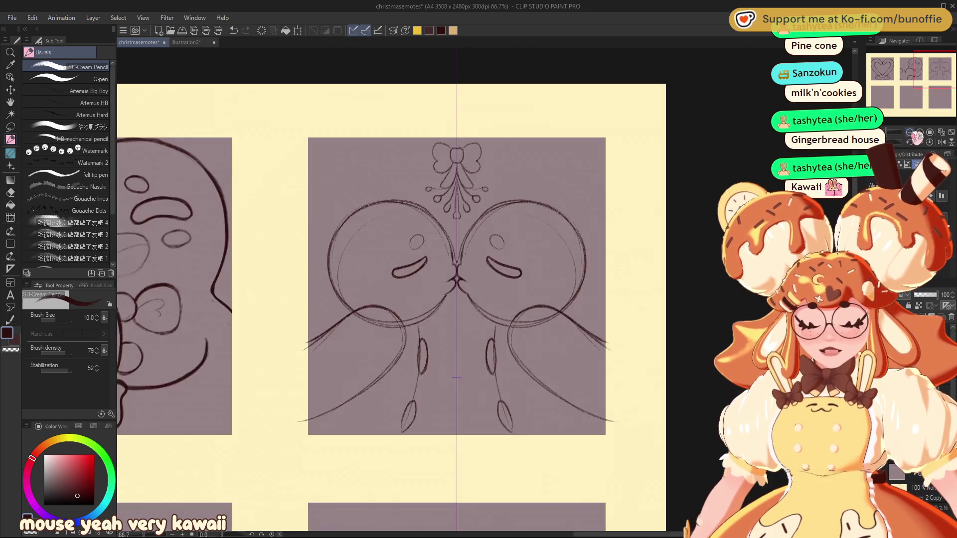
pyautogui.click(910, 132)
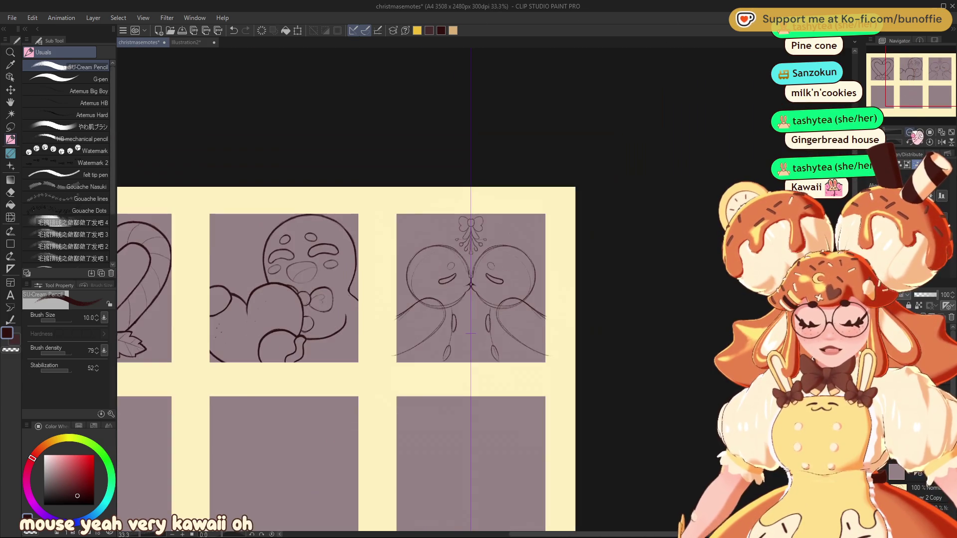
pyautogui.click(910, 132)
pyautogui.click(910, 132)
pyautogui.click(927, 134)
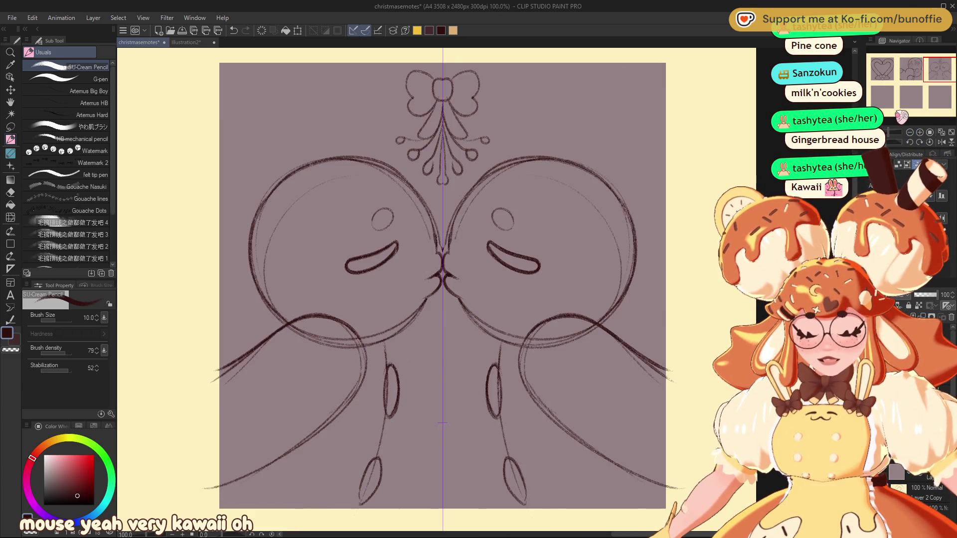
# Shift both faces' eyes and mouths inward with Symmetry Move Circle at size 200, then recheck.
pyautogui.click(12, 113)
pyautogui.click(10, 126)
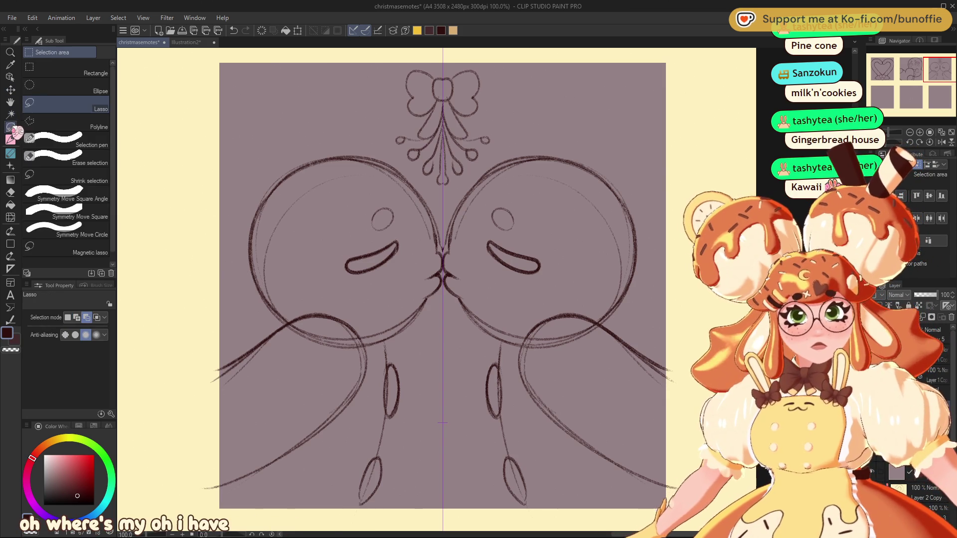
pyautogui.click(70, 230)
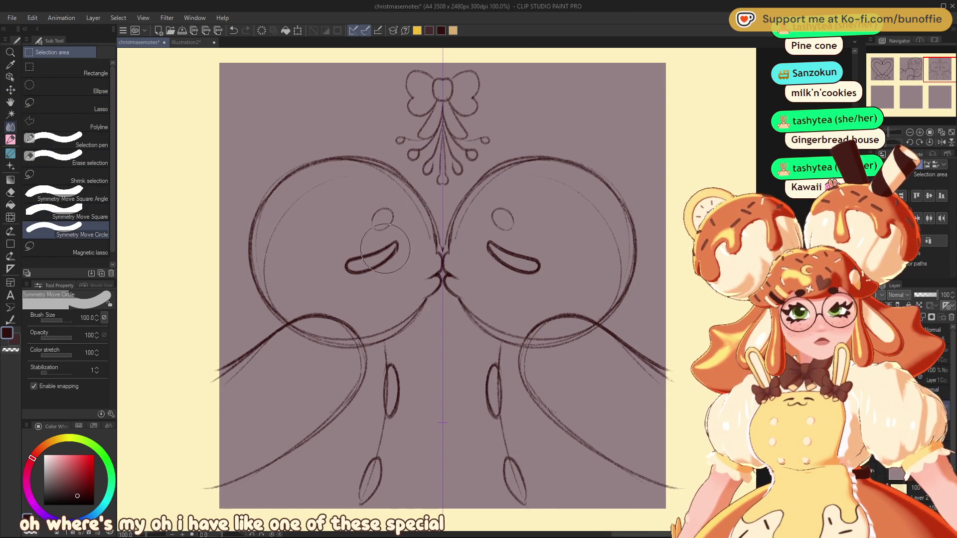
pyautogui.press(']')
pyautogui.press(']')
pyautogui.press(']')
pyautogui.moveTo(370, 248); pyautogui.dragTo(386, 247)
pyautogui.moveTo(519, 244); pyautogui.dragTo(515, 238)
pyautogui.click(911, 133)
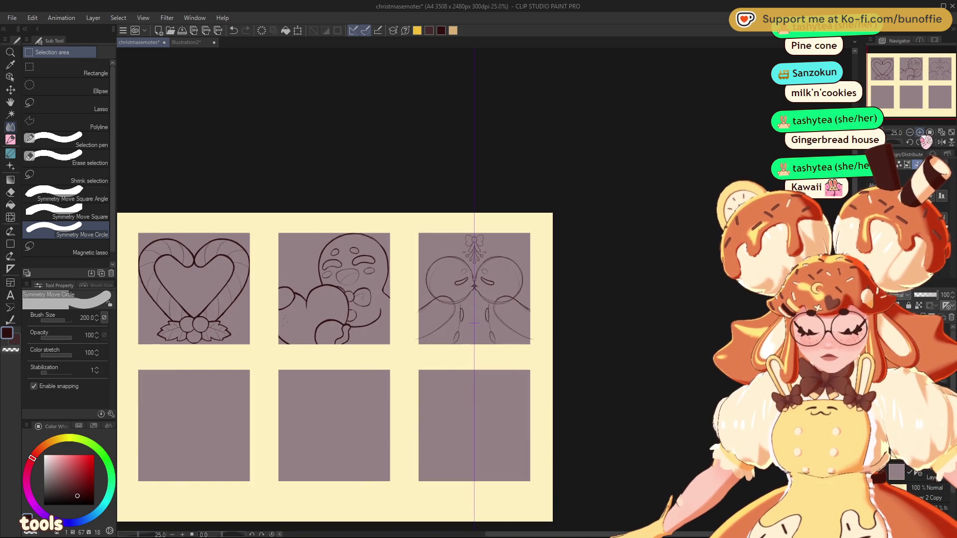
pyautogui.click(920, 133)
pyautogui.click(921, 133)
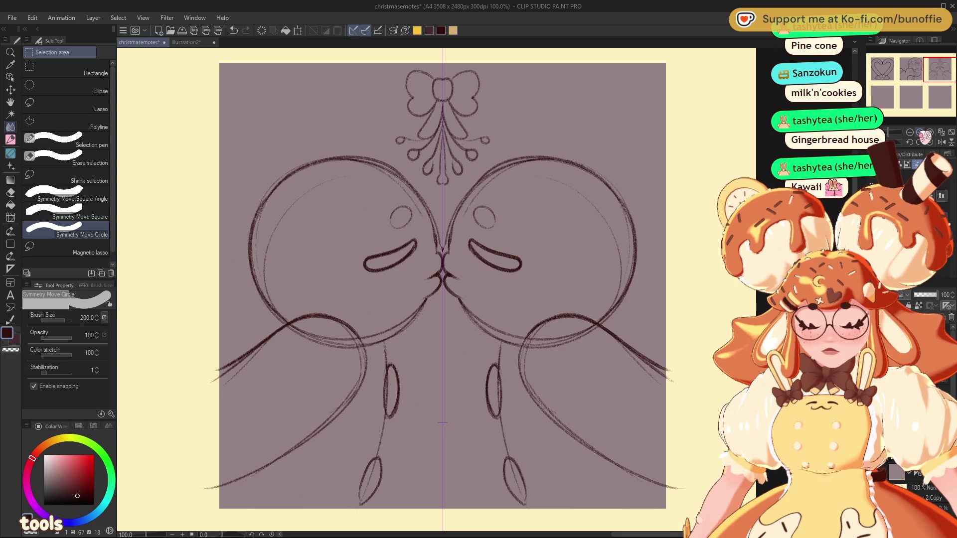
# Redraw the kissing lips at the centre with the pencil, discarding a stray head stroke.
pyautogui.press('p')
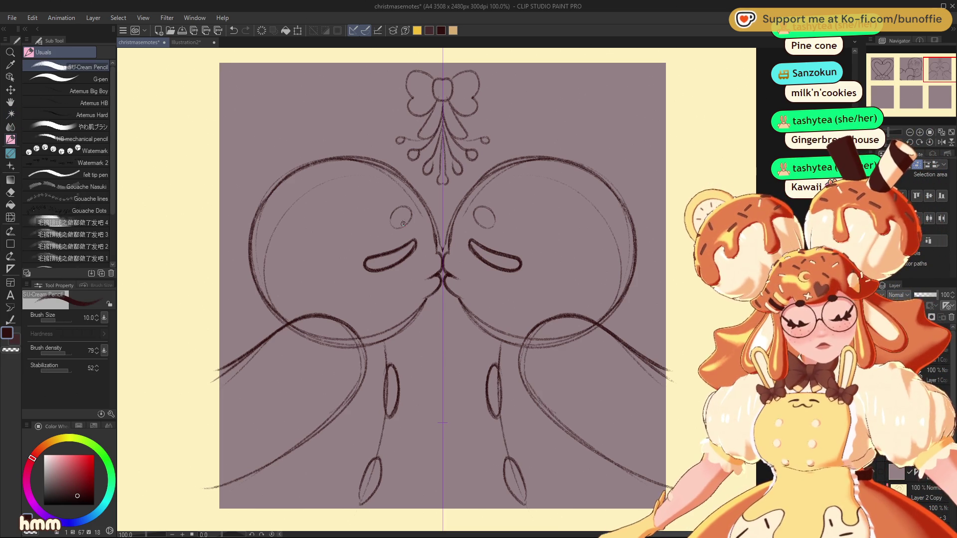
pyautogui.moveTo(384, 166)
pyautogui.mouseDown()
pyautogui.moveTo(266, 190)
pyautogui.moveTo(257, 211)
pyautogui.mouseUp()
pyautogui.hotkey('ctrl', 'z')
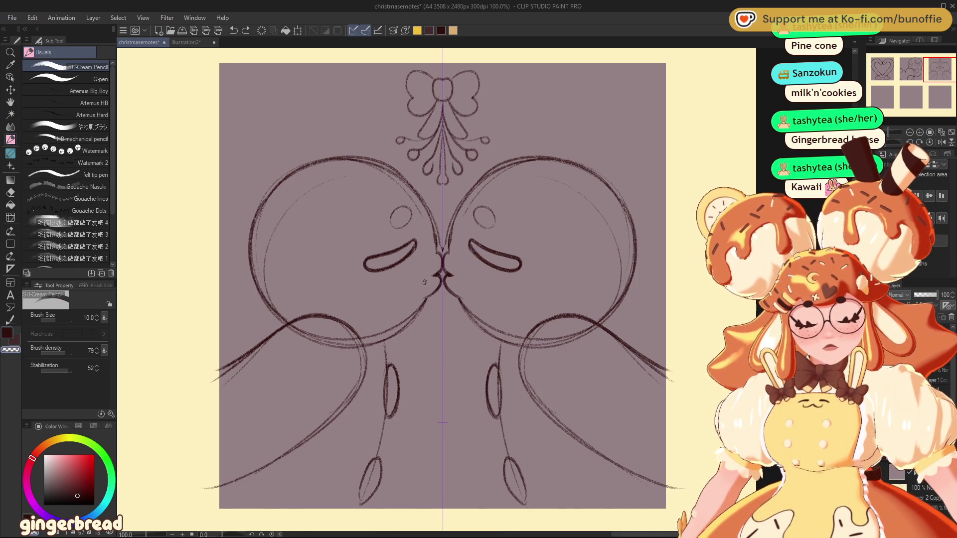
pyautogui.moveTo(427, 280); pyautogui.dragTo(428, 287)
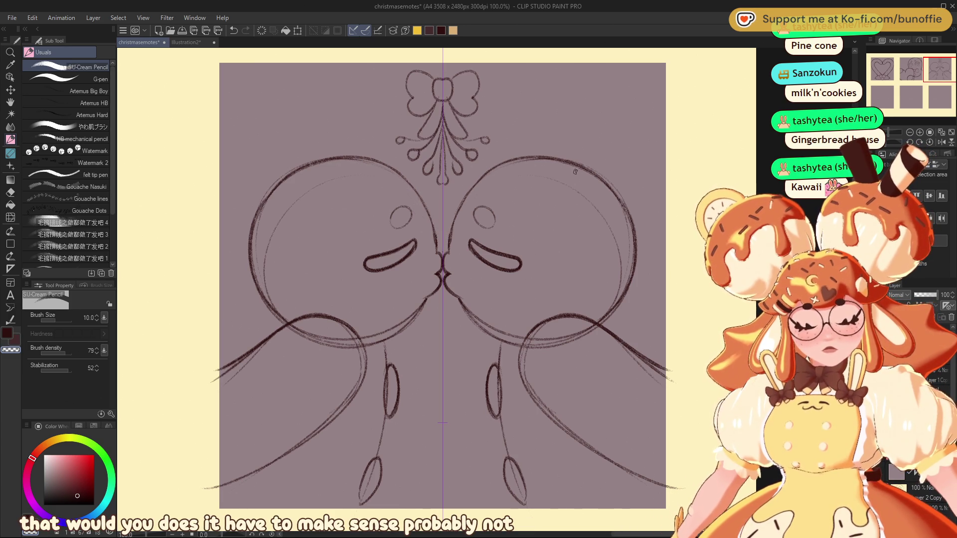
# Darken the inner head contours and draw wavy icing trim along the arms.
pyautogui.moveTo(504, 163); pyautogui.dragTo(458, 210)
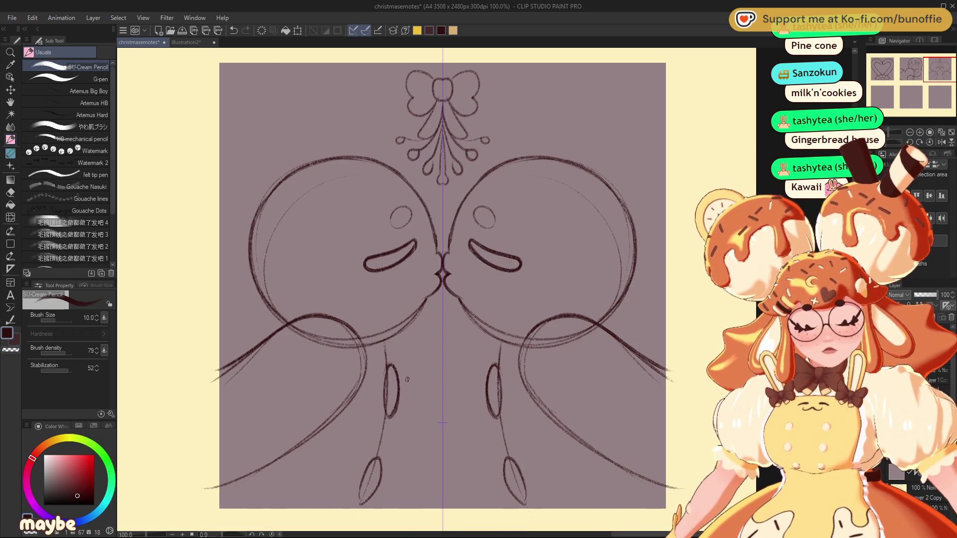
pyautogui.moveTo(242, 356); pyautogui.dragTo(257, 348)
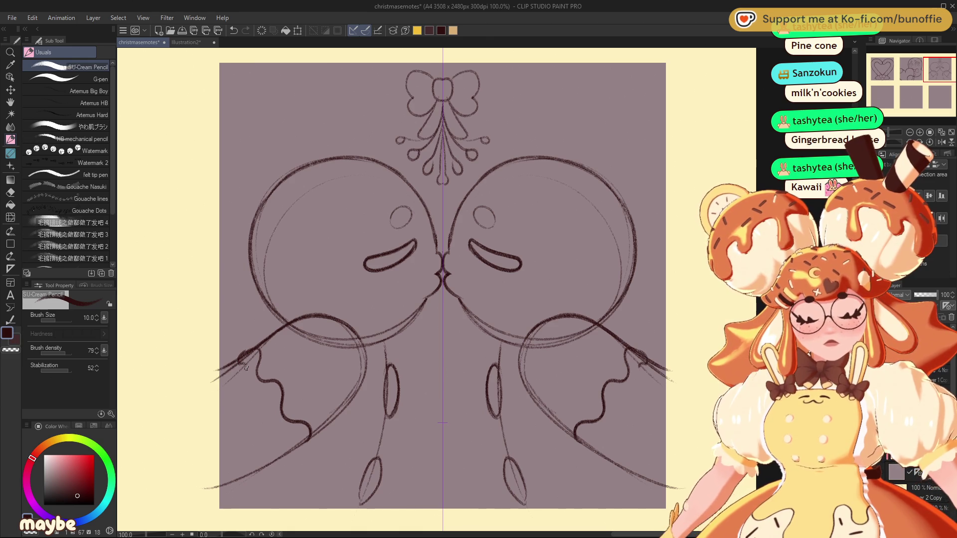
pyautogui.moveTo(250, 387); pyautogui.dragTo(290, 433)
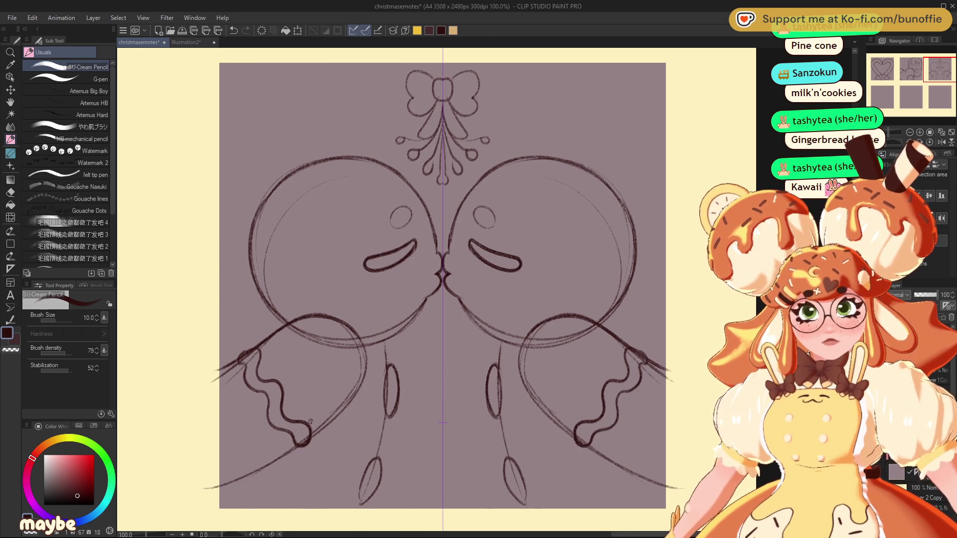
# Erase leftover circle and shoulder guides, then darken the right head's lower outline.
pyautogui.press('e')
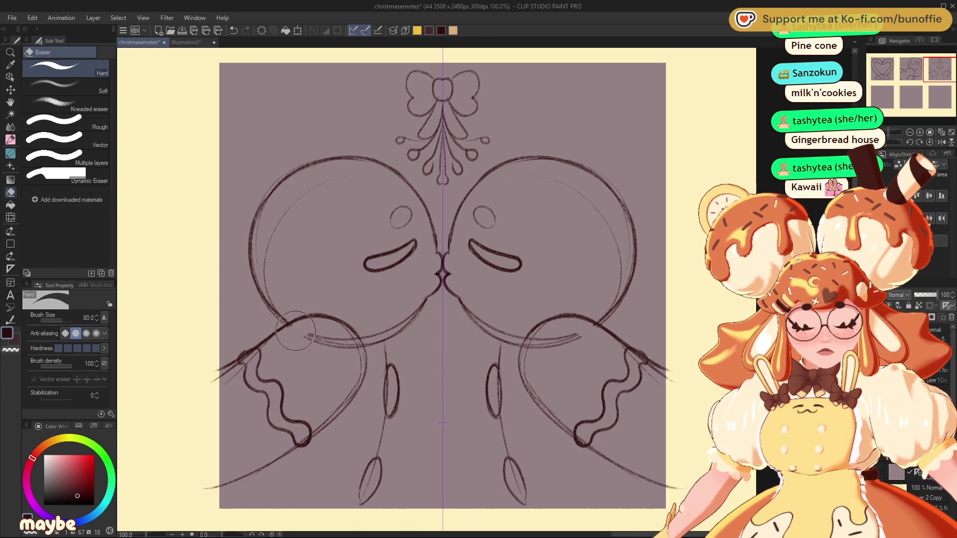
pyautogui.moveTo(302, 340)
pyautogui.mouseDown()
pyautogui.moveTo(345, 335)
pyautogui.moveTo(349, 373)
pyautogui.moveTo(349, 335)
pyautogui.moveTo(354, 377)
pyautogui.moveTo(303, 435)
pyautogui.mouseUp()
pyautogui.moveTo(249, 355)
pyautogui.mouseDown()
pyautogui.moveTo(220, 379)
pyautogui.moveTo(230, 382)
pyautogui.moveTo(262, 349)
pyautogui.moveTo(251, 343)
pyautogui.moveTo(328, 304)
pyautogui.mouseUp()
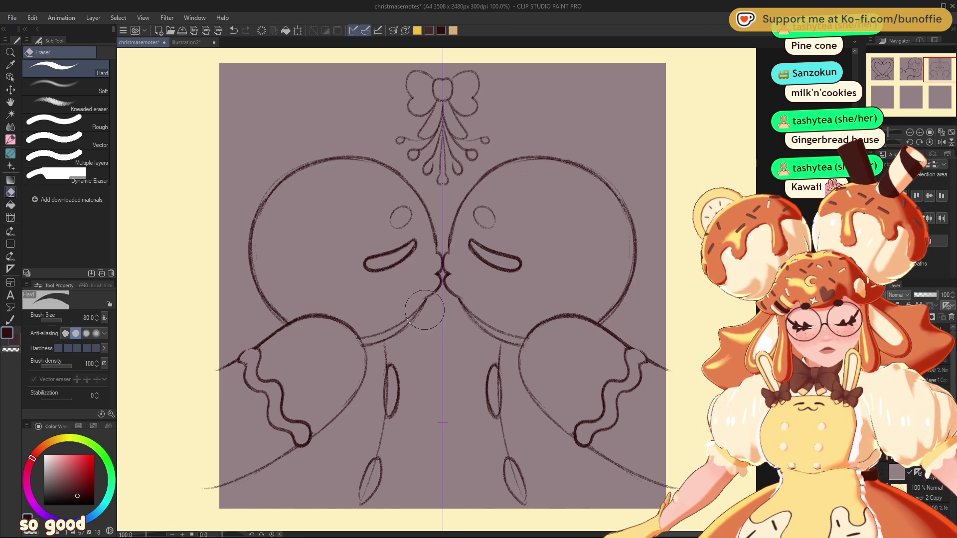
pyautogui.moveTo(419, 308); pyautogui.dragTo(377, 335)
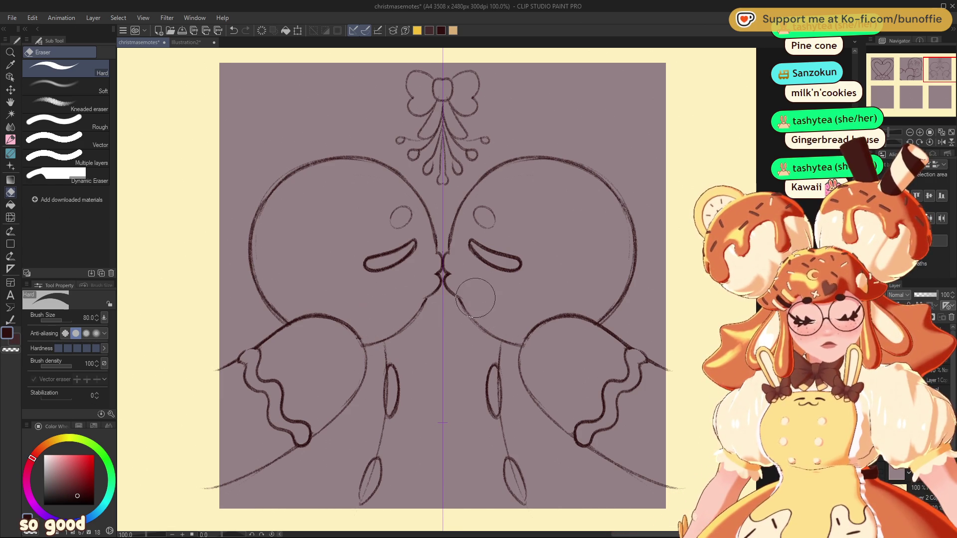
pyautogui.click(10, 140)
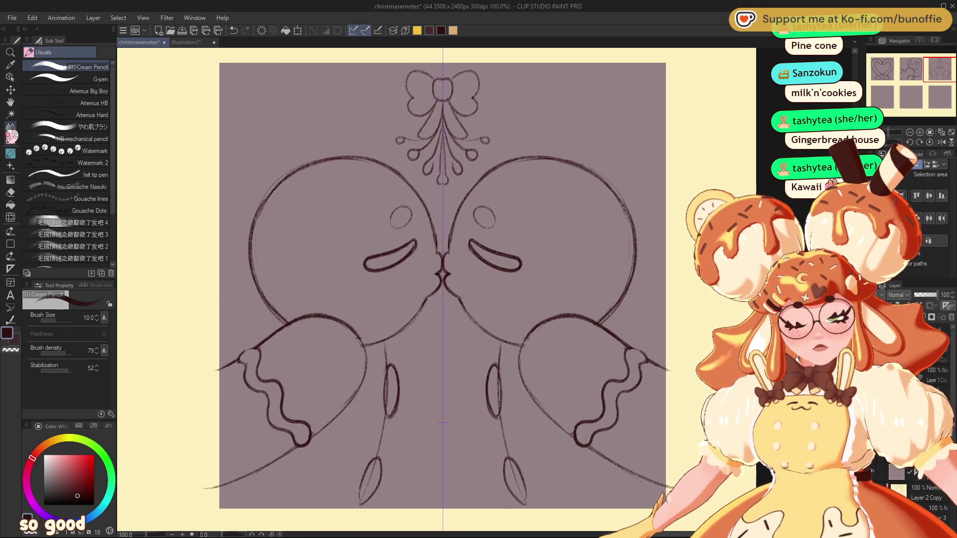
pyautogui.moveTo(460, 298); pyautogui.dragTo(503, 342)
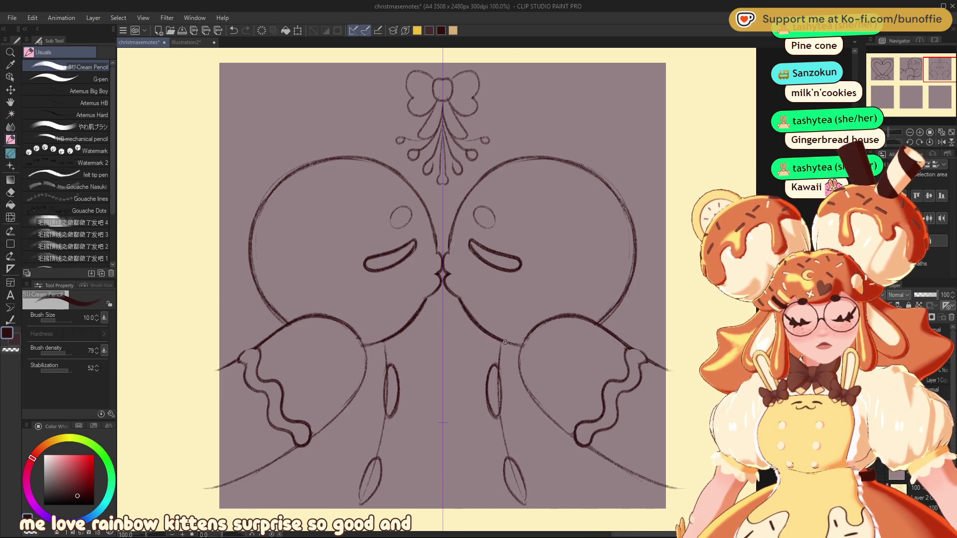
# Scale the kissing gingerbread sketch up to 134% with Free Transform.
pyautogui.scroll(-5, 484, 290)
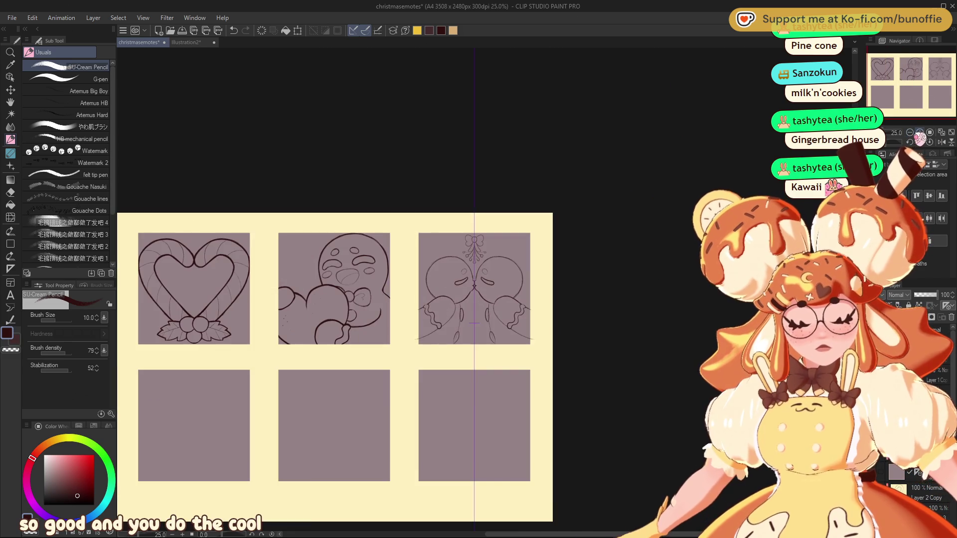
pyautogui.scroll(2, 486, 292)
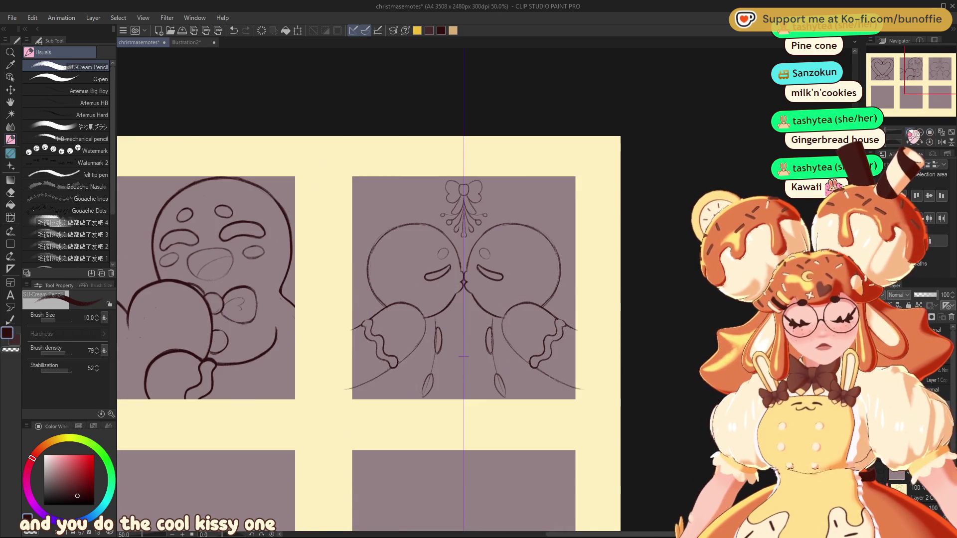
pyautogui.hotkey('ctrl', 't')
pyautogui.moveTo(564, 287)
pyautogui.mouseDown()
pyautogui.moveTo(598, 284)
pyautogui.moveTo(588, 318)
pyautogui.mouseUp()
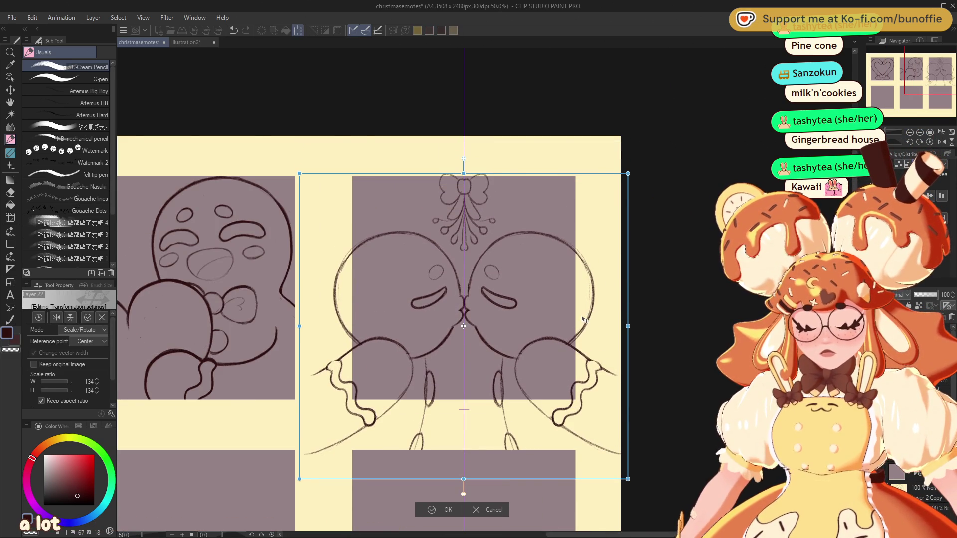
pyautogui.click(439, 510)
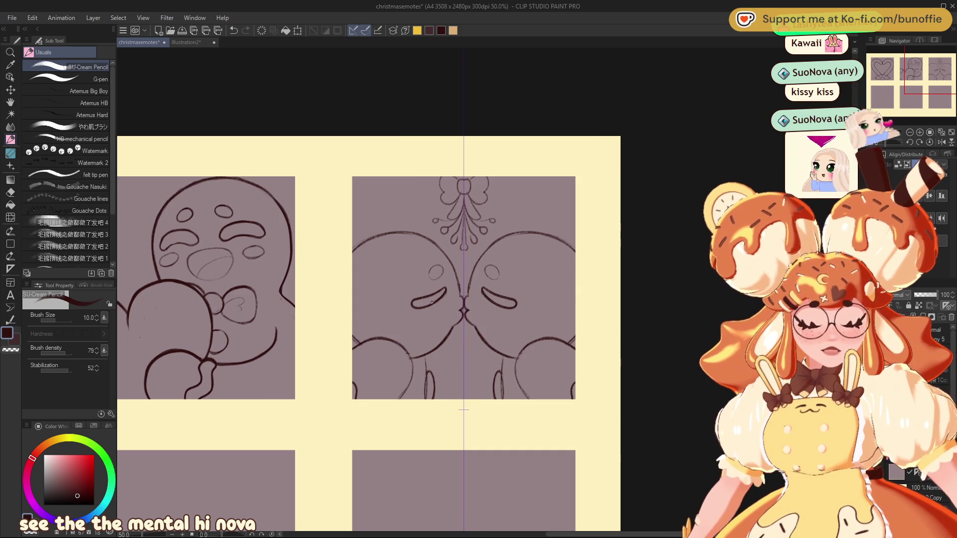
# Retouch the cheek, head tops and left eyebrow, undoing unwanted strokes.
pyautogui.moveTo(413, 319)
pyautogui.mouseDown()
pyautogui.moveTo(430, 316)
pyautogui.moveTo(424, 323)
pyautogui.mouseUp()
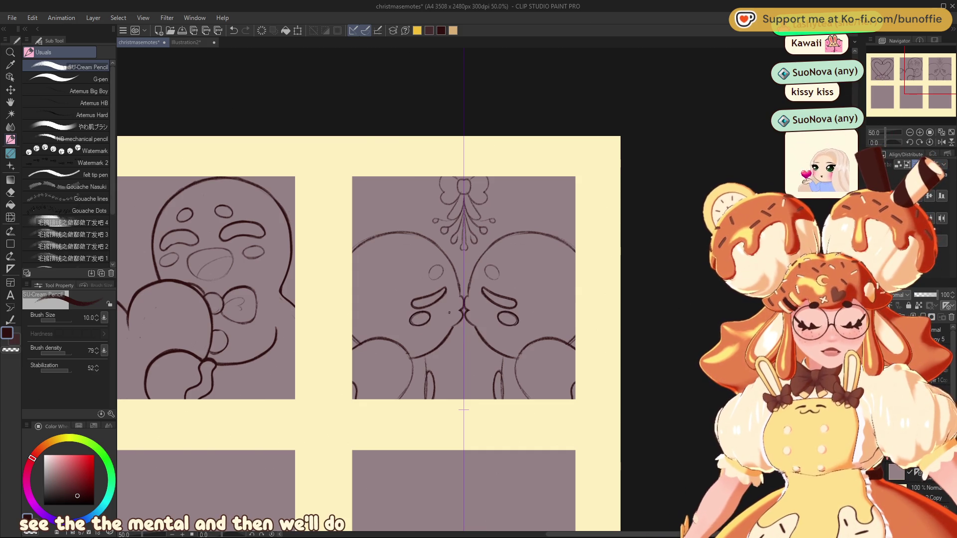
pyautogui.hotkey('ctrl', 'z')
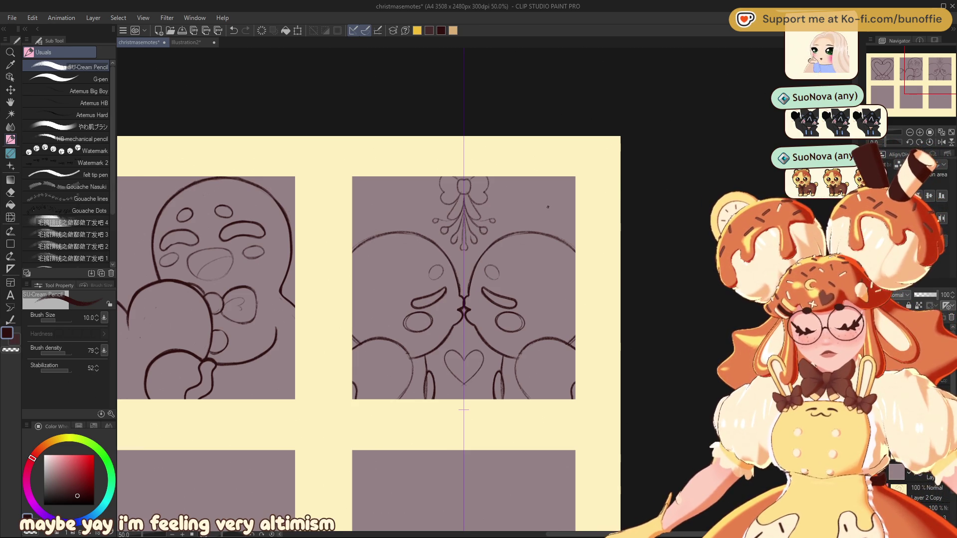
pyautogui.moveTo(504, 232); pyautogui.dragTo(551, 235)
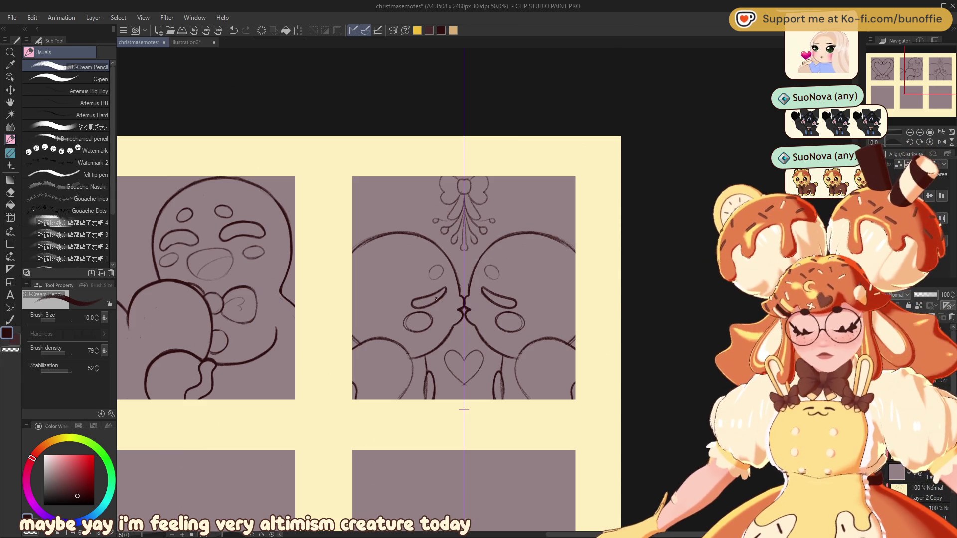
pyautogui.moveTo(427, 307); pyautogui.dragTo(446, 293)
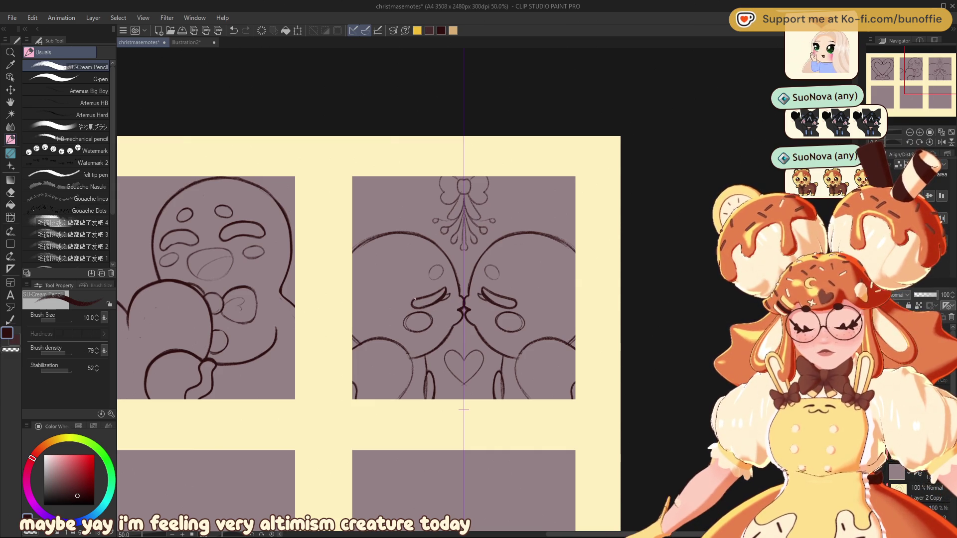
pyautogui.hotkey('ctrl', 'z')
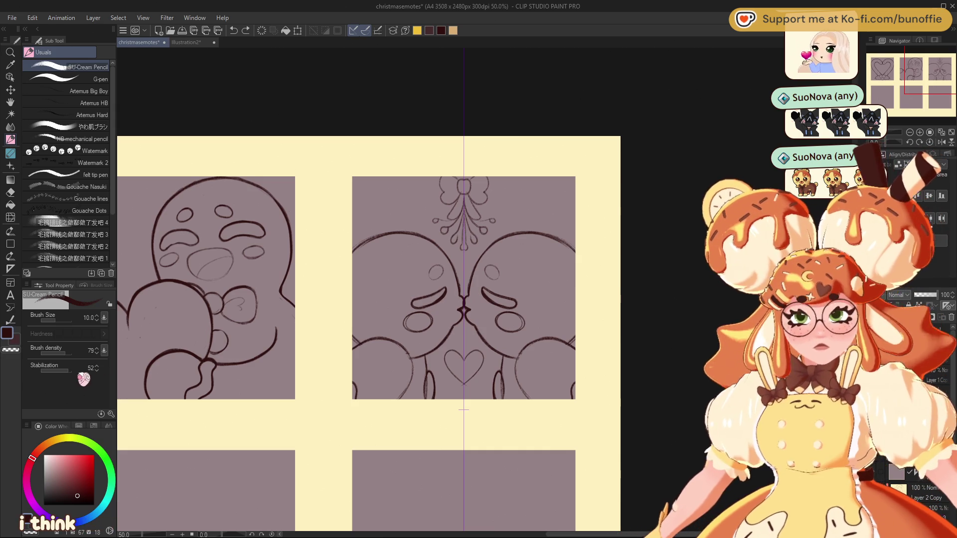
# Lower pencil stabilization to 7 and fill in both eyebrows darker.
pyautogui.moveTo(82, 369); pyautogui.dragTo(68, 369)
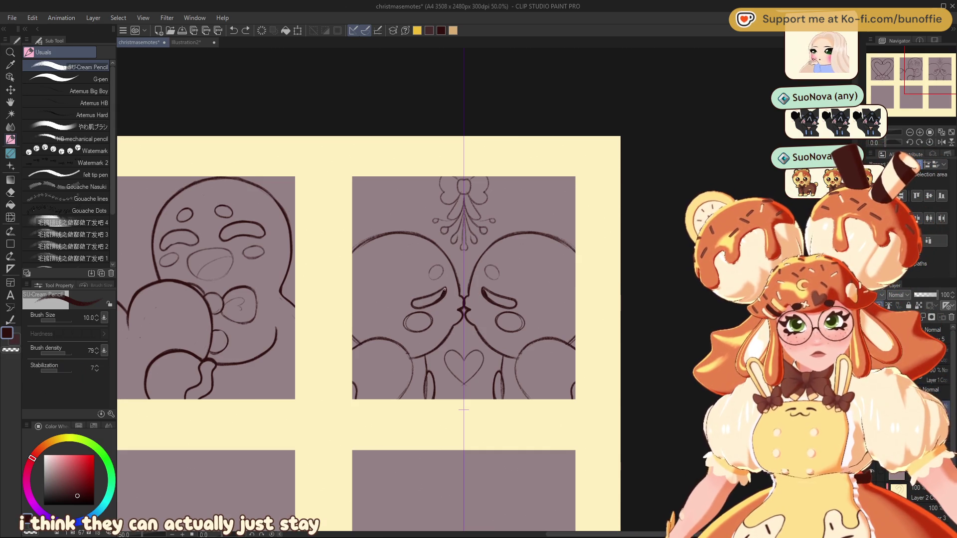
pyautogui.moveTo(434, 299); pyautogui.dragTo(426, 301)
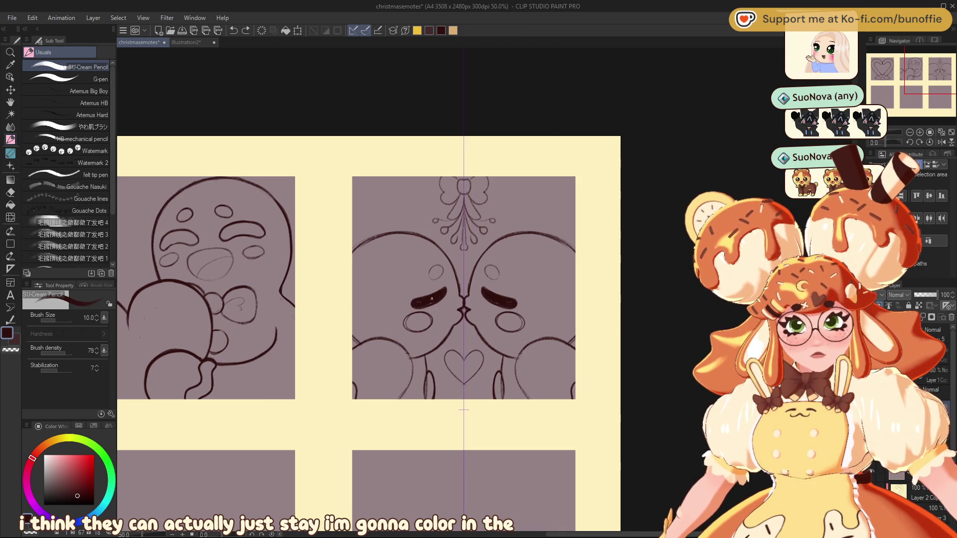
pyautogui.moveTo(429, 303); pyautogui.dragTo(434, 298)
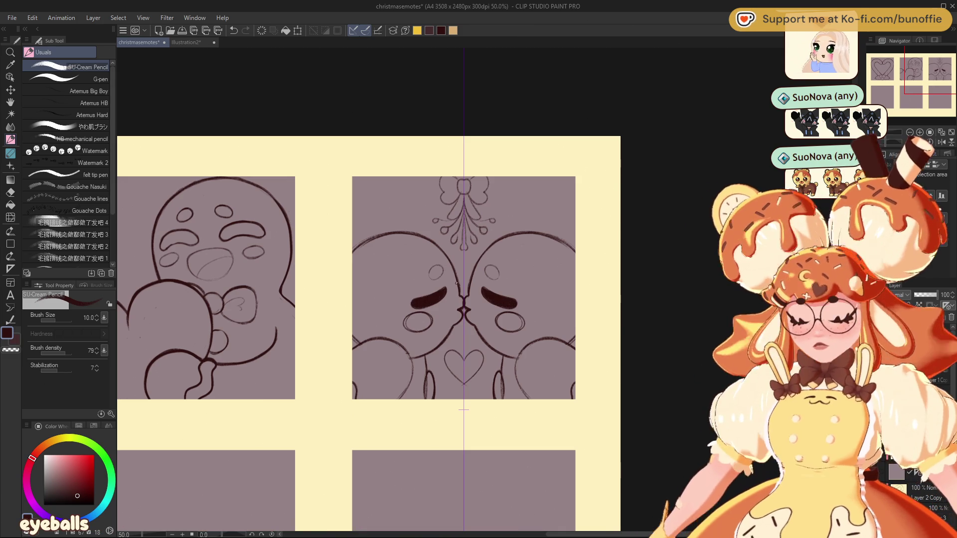
pyautogui.hotkey('ctrl', 't')
# Resize the kissing sketch, trying 111% before settling on 91%, and confirm.
pyautogui.moveTo(576, 299); pyautogui.dragTo(575, 310)
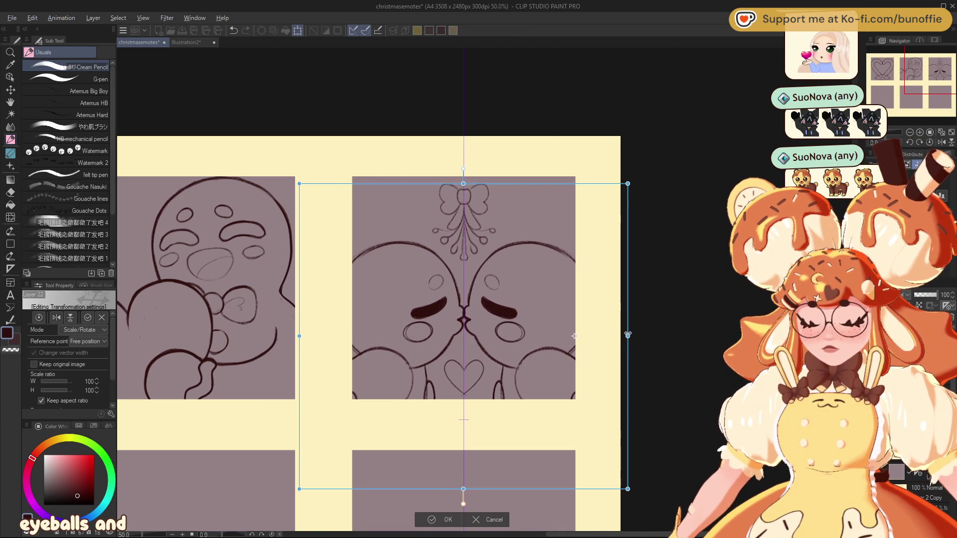
pyautogui.hotkey('ctrl', 'z')
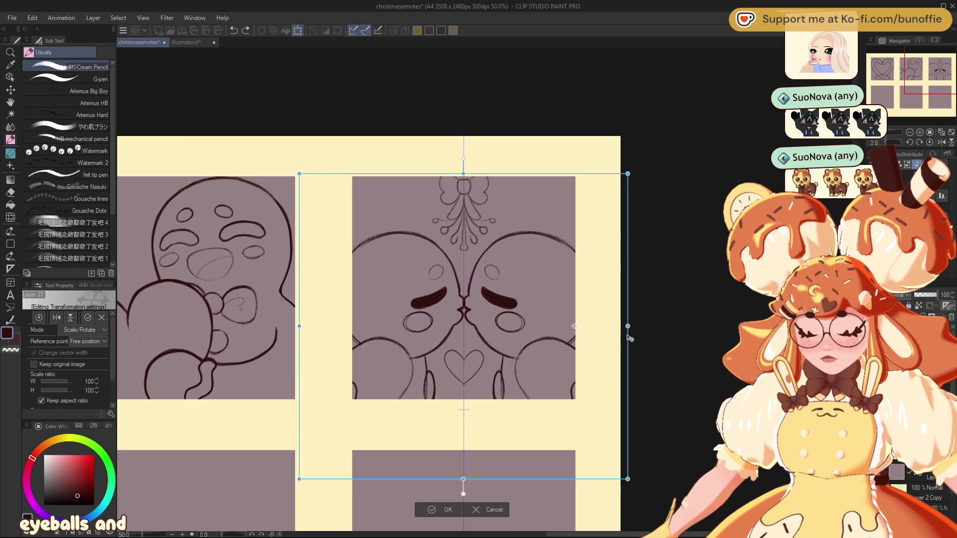
pyautogui.moveTo(627, 326)
pyautogui.mouseDown()
pyautogui.moveTo(646, 329)
pyautogui.moveTo(589, 336)
pyautogui.mouseUp()
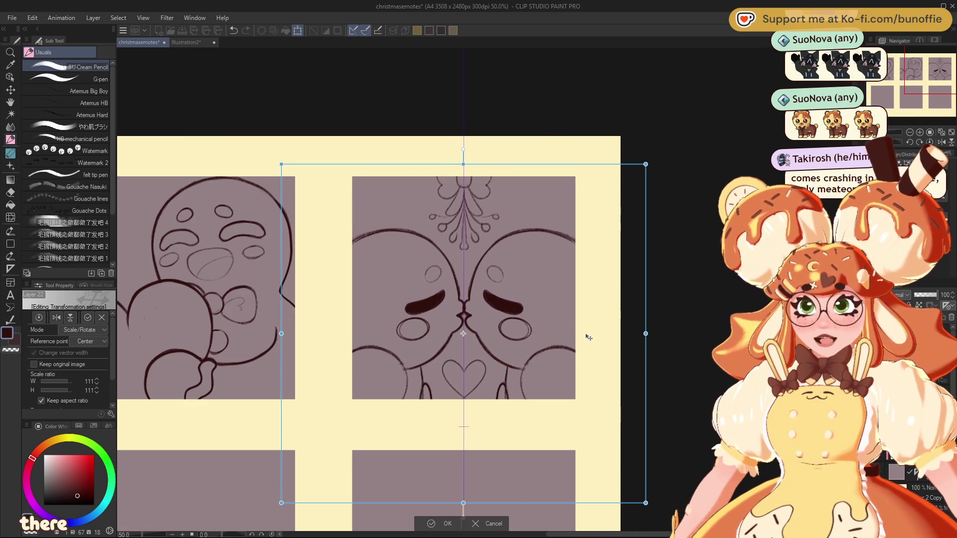
pyautogui.moveTo(645, 333)
pyautogui.mouseDown()
pyautogui.moveTo(585, 337)
pyautogui.moveTo(583, 324)
pyautogui.mouseUp()
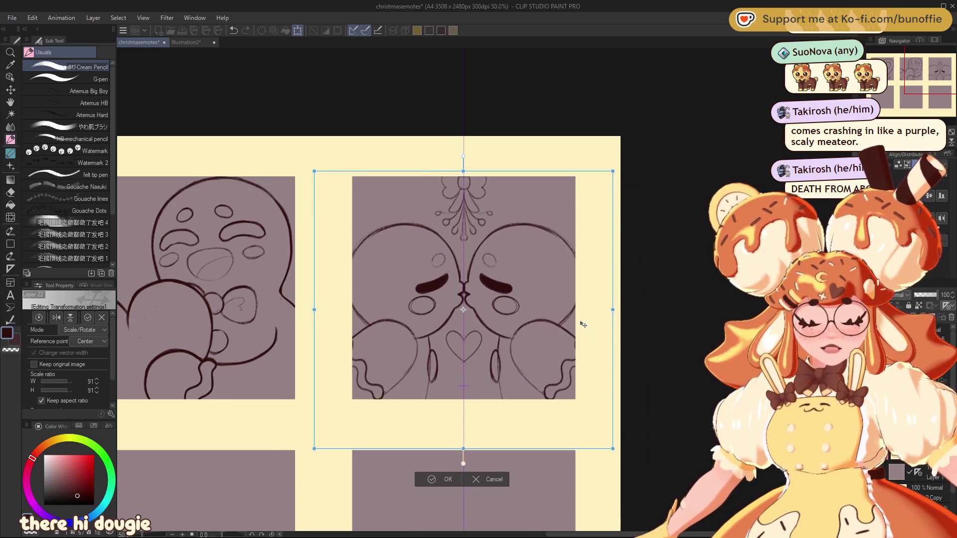
pyautogui.click(448, 479)
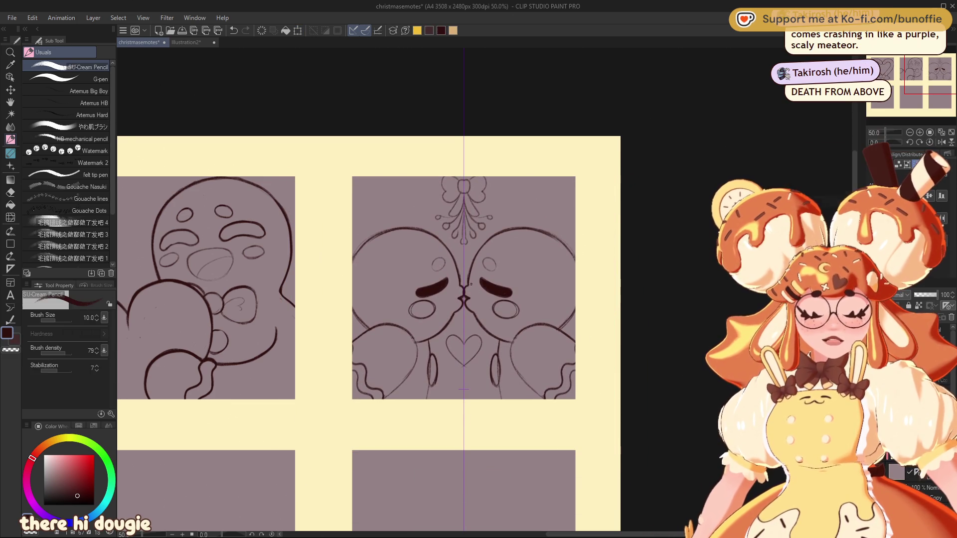
pyautogui.press('c')
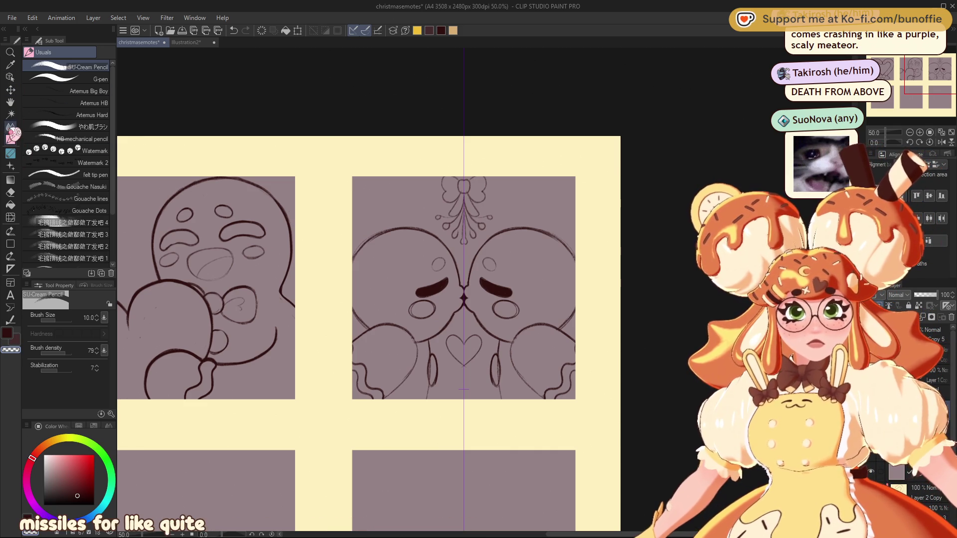
# Lasso the mistletoe above the heads and enlarge it to 121%.
pyautogui.click(12, 128)
pyautogui.click(60, 103)
pyautogui.moveTo(480, 158)
pyautogui.mouseDown()
pyautogui.moveTo(423, 202)
pyautogui.moveTo(463, 256)
pyautogui.mouseUp()
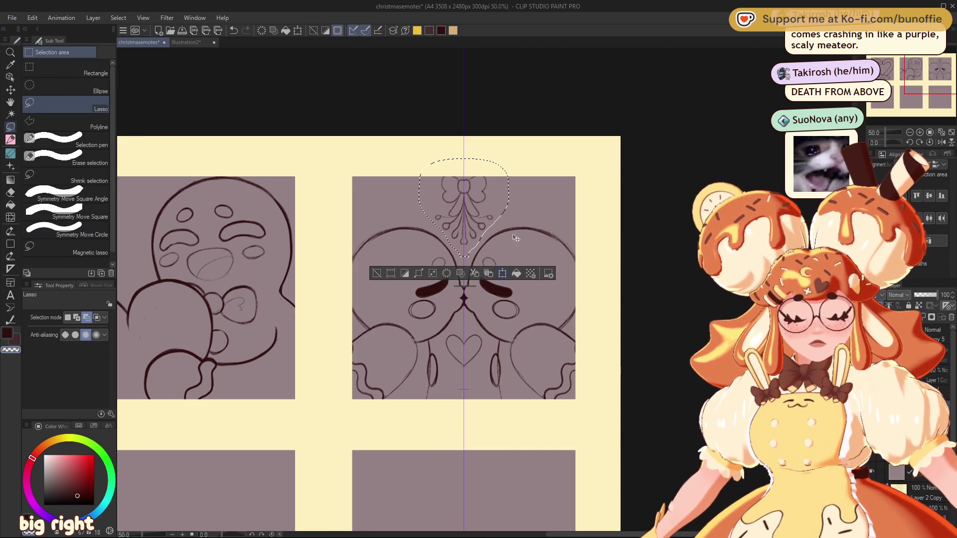
pyautogui.click(506, 279)
pyautogui.moveTo(510, 207); pyautogui.dragTo(519, 214)
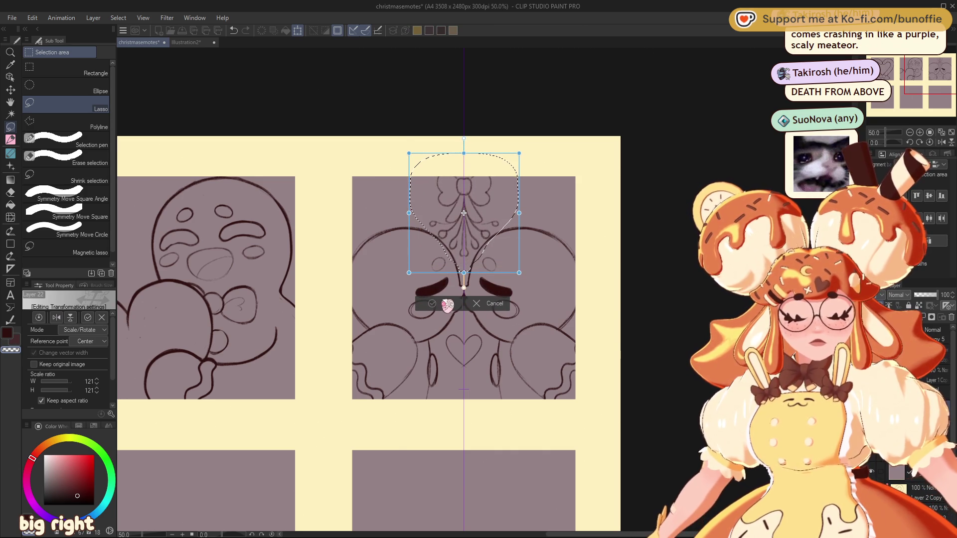
pyautogui.click(447, 305)
pyautogui.click(378, 288)
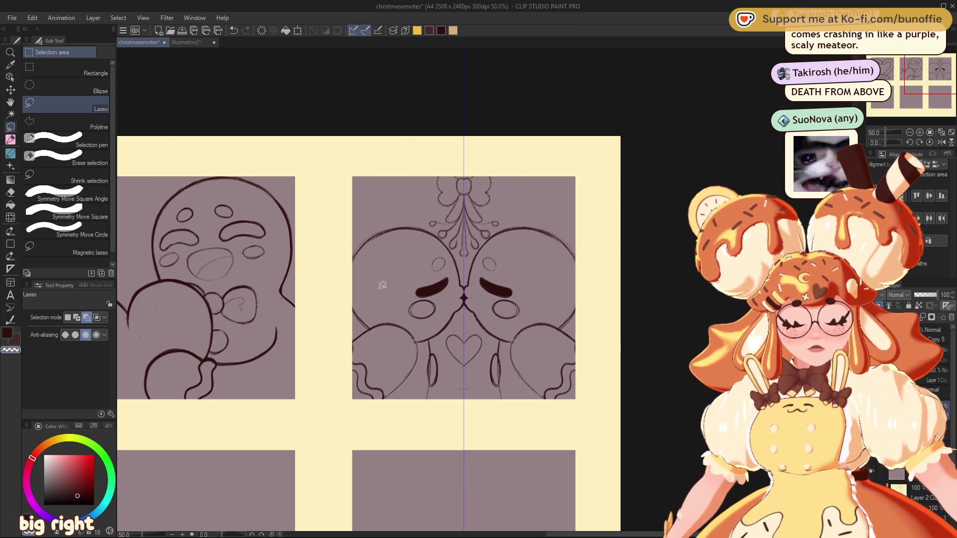
# Scale the whole kissing sketch layer up to 107%.
pyautogui.hotkey('ctrl', '-')
pyautogui.hotkey('ctrl', '-')
pyautogui.hotkey('ctrl', '-')
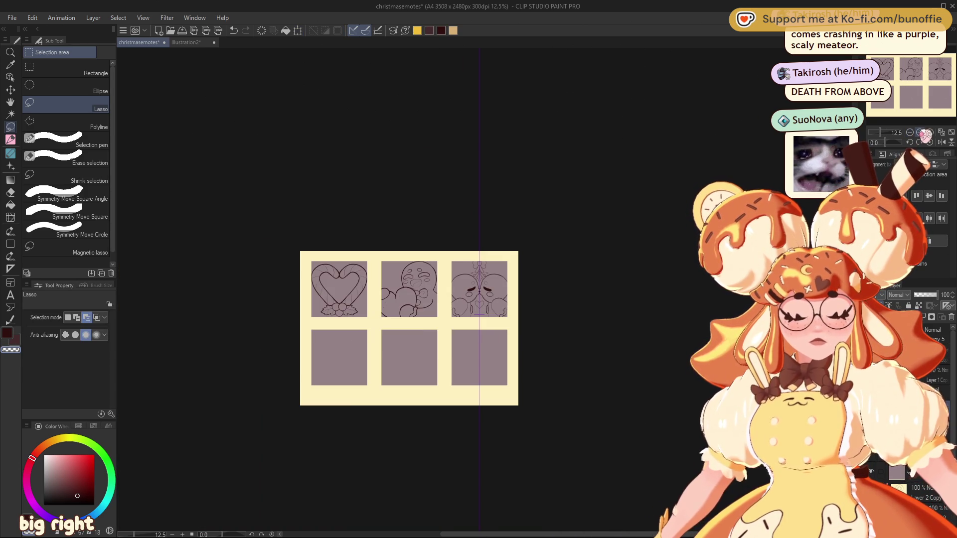
pyautogui.hotkey('ctrl', '+')
pyautogui.hotkey('ctrl', '+')
pyautogui.hotkey('ctrl', '+')
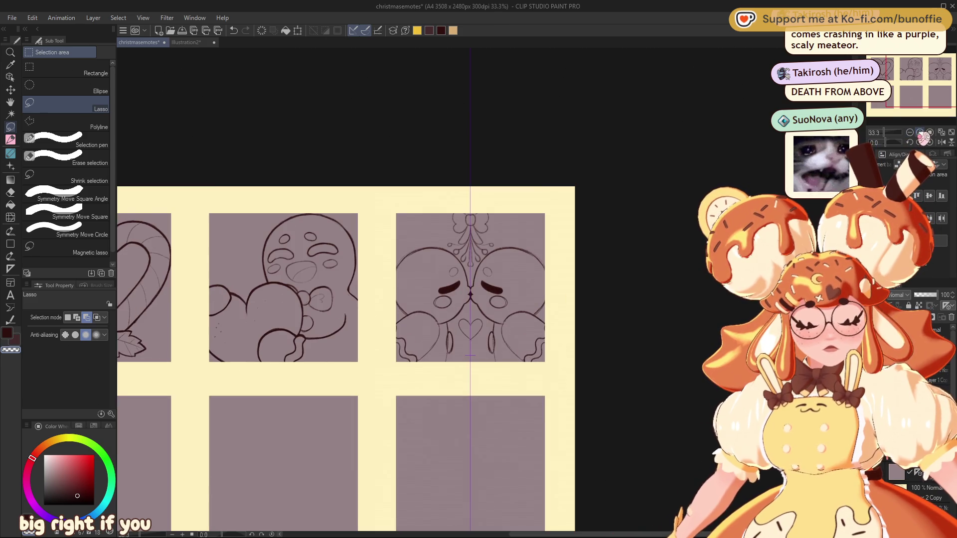
pyautogui.hotkey('ctrl', 't')
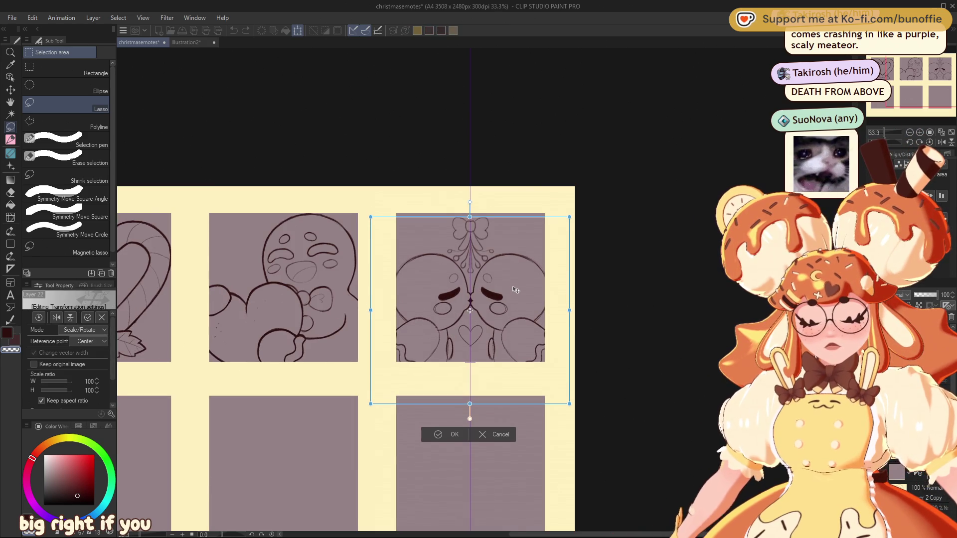
pyautogui.moveTo(571, 310); pyautogui.dragTo(577, 306)
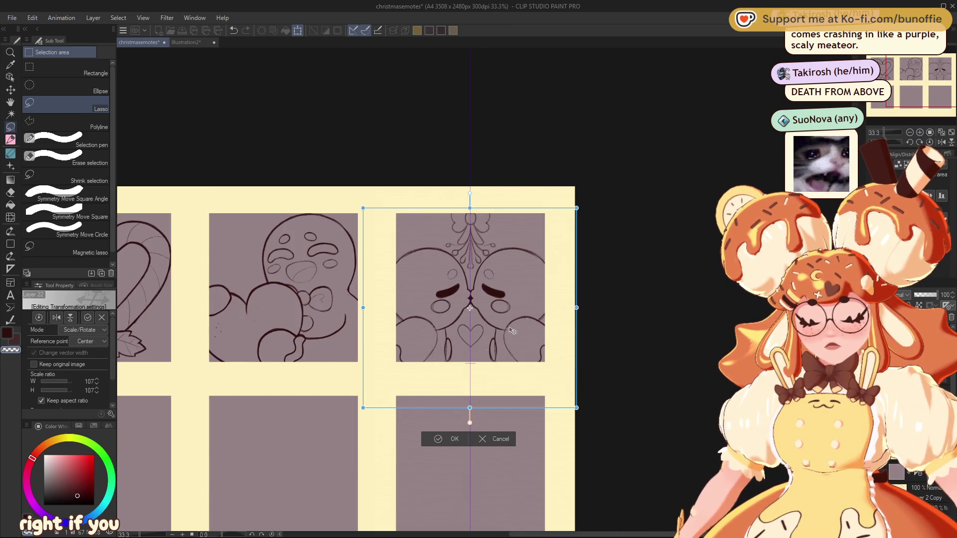
pyautogui.click(449, 437)
pyautogui.moveTo(925, 76); pyautogui.dragTo(880, 95)
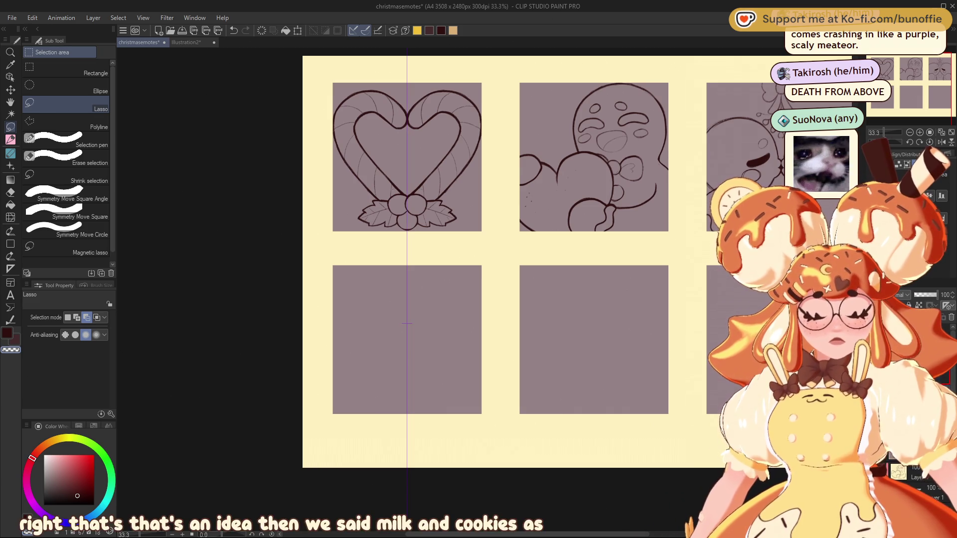
pyautogui.press('p')
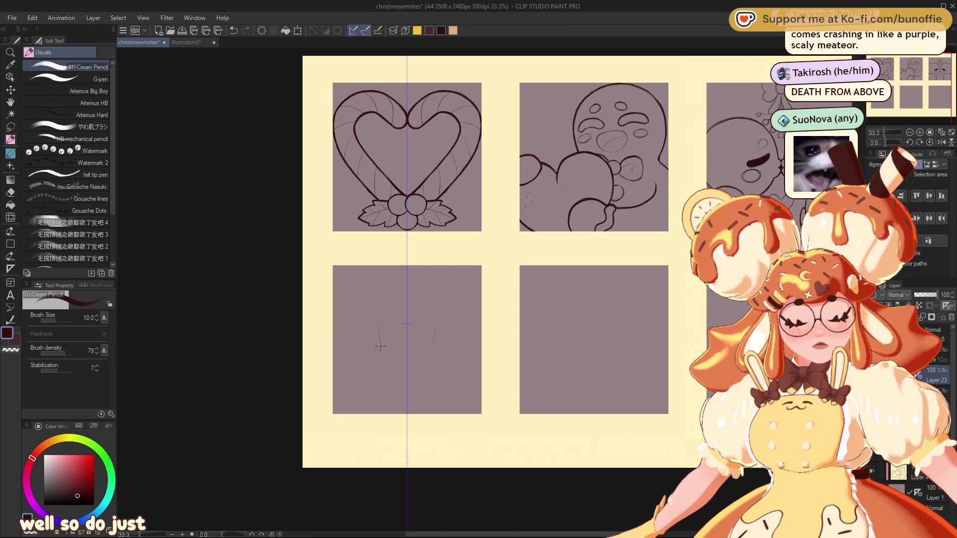
# Sketch the glass's sides and oval rim, then retrace its bottom curve darker in dark red.
pyautogui.moveTo(379, 322)
pyautogui.mouseDown()
pyautogui.moveTo(382, 387)
pyautogui.moveTo(406, 401)
pyautogui.mouseUp()
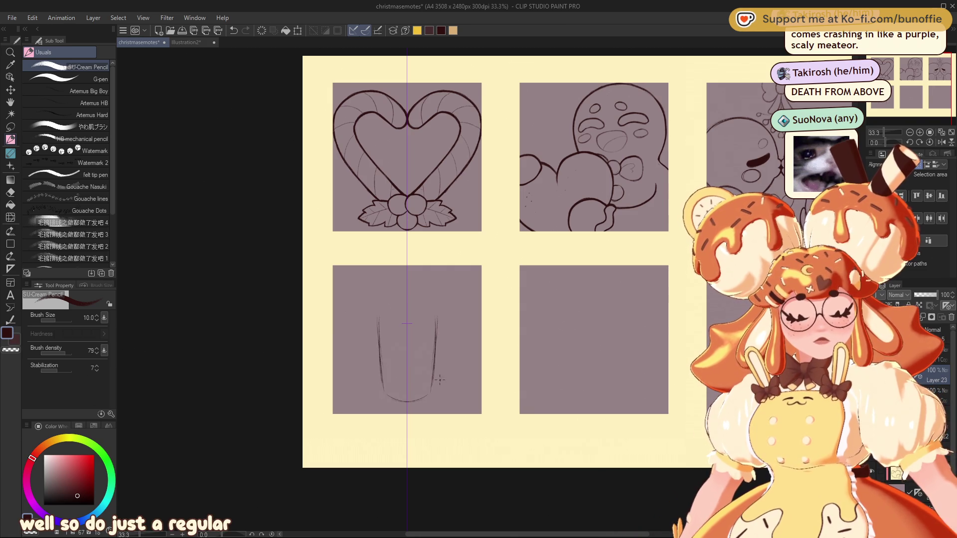
pyautogui.moveTo(378, 324); pyautogui.dragTo(378, 336)
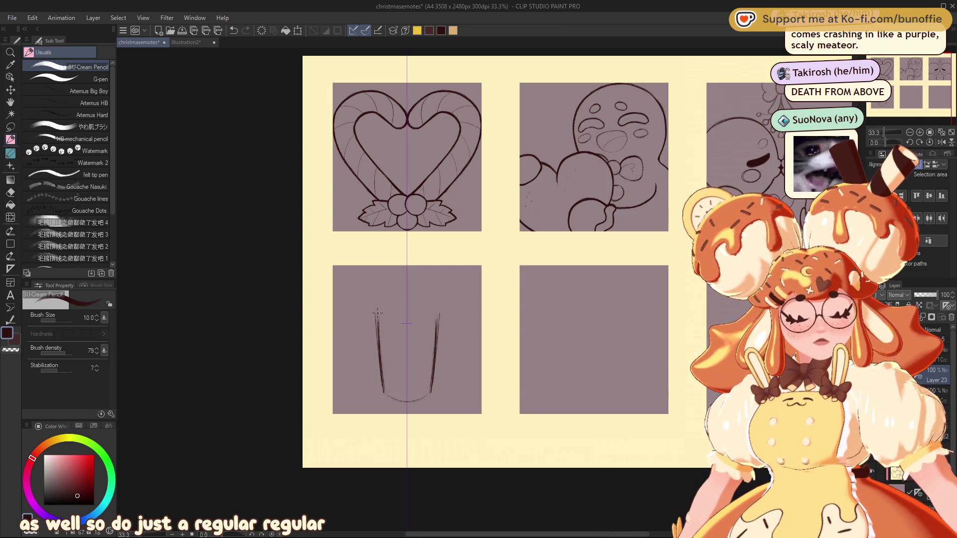
pyautogui.moveTo(391, 316); pyautogui.dragTo(379, 314)
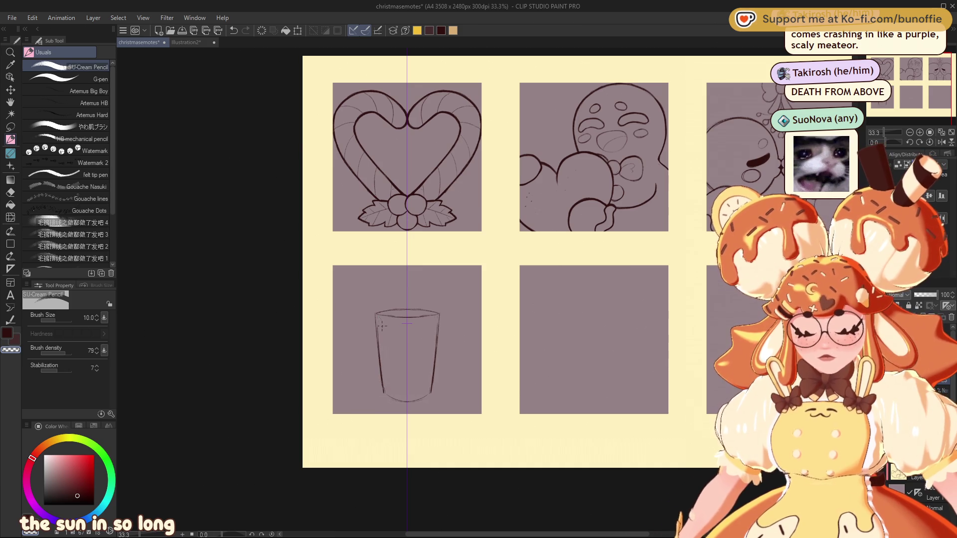
pyautogui.press('c')
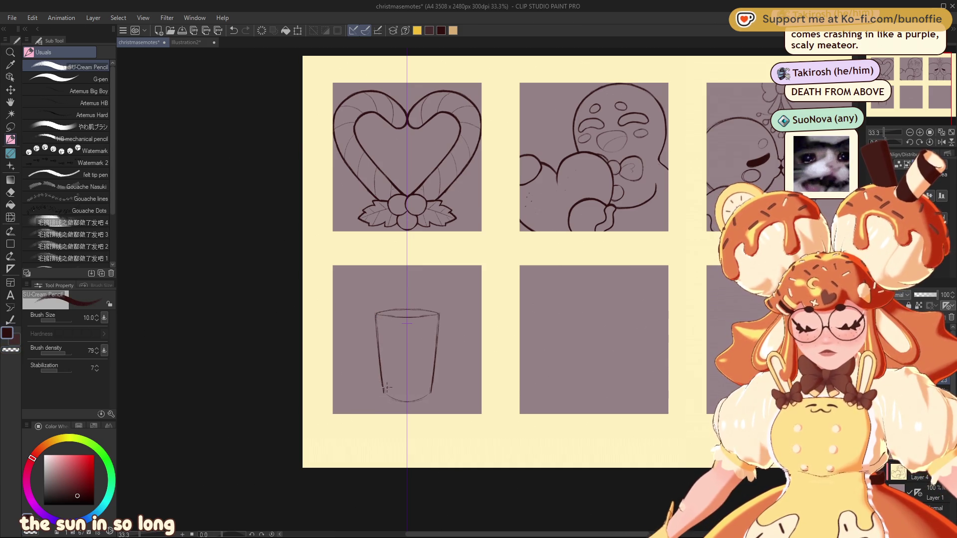
pyautogui.moveTo(395, 396); pyautogui.dragTo(433, 390)
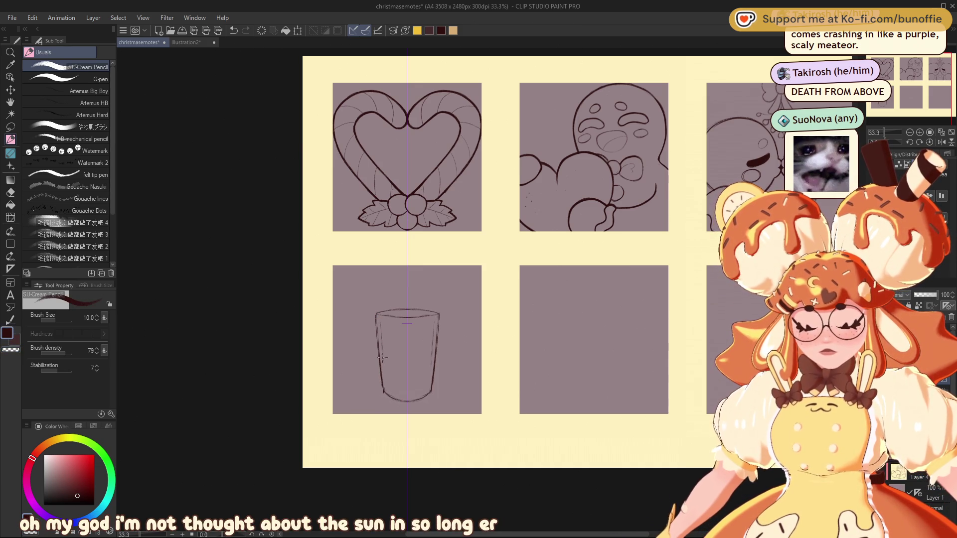
pyautogui.moveTo(386, 385); pyautogui.dragTo(434, 380)
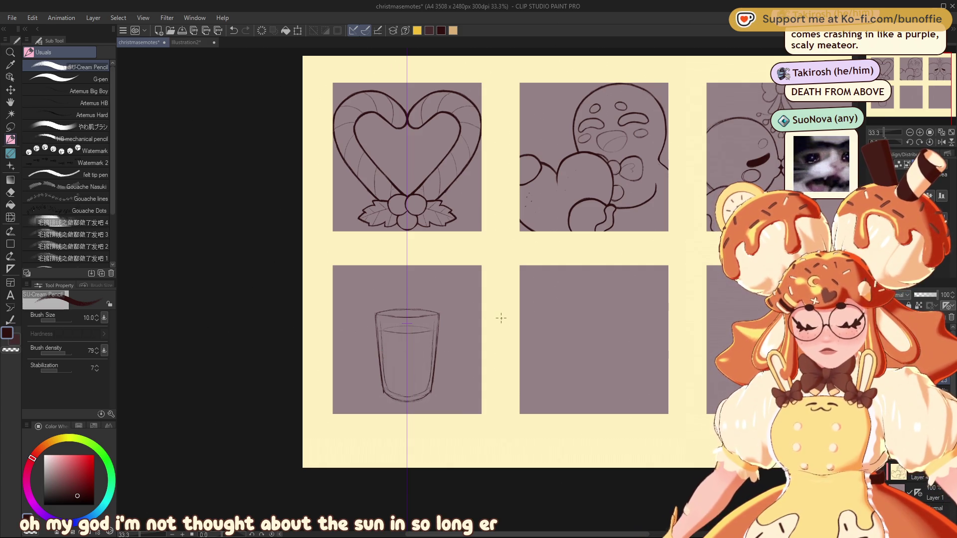
# Shift the glass sketch slightly left and begin enlarging it.
pyautogui.click(11, 90)
pyautogui.moveTo(427, 365)
pyautogui.mouseDown()
pyautogui.moveTo(402, 365)
pyautogui.moveTo(447, 348)
pyautogui.moveTo(412, 362)
pyautogui.mouseUp()
pyautogui.hotkey('ctrl', 't')
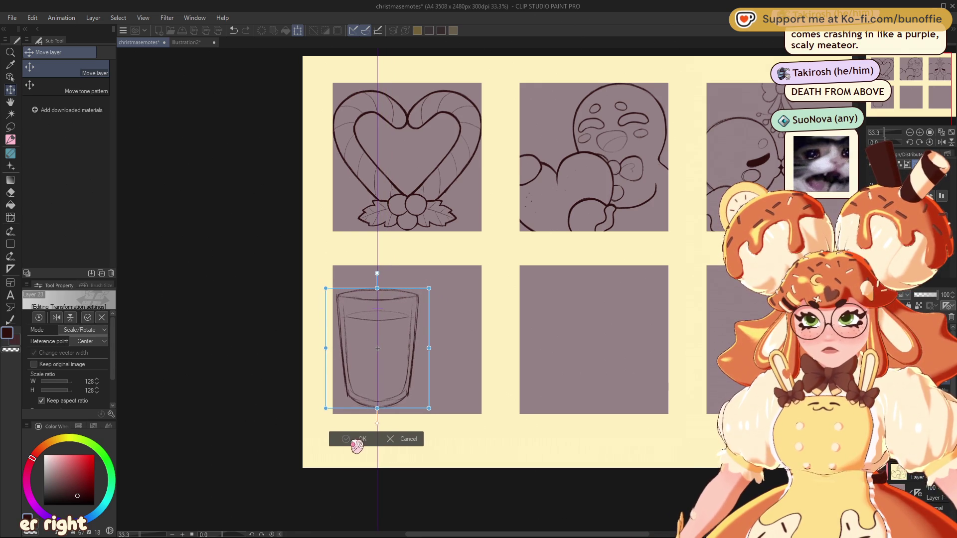
# Confirm the glass enlargement and add a new layer for the cookie.
pyautogui.click(356, 442)
pyautogui.click(10, 140)
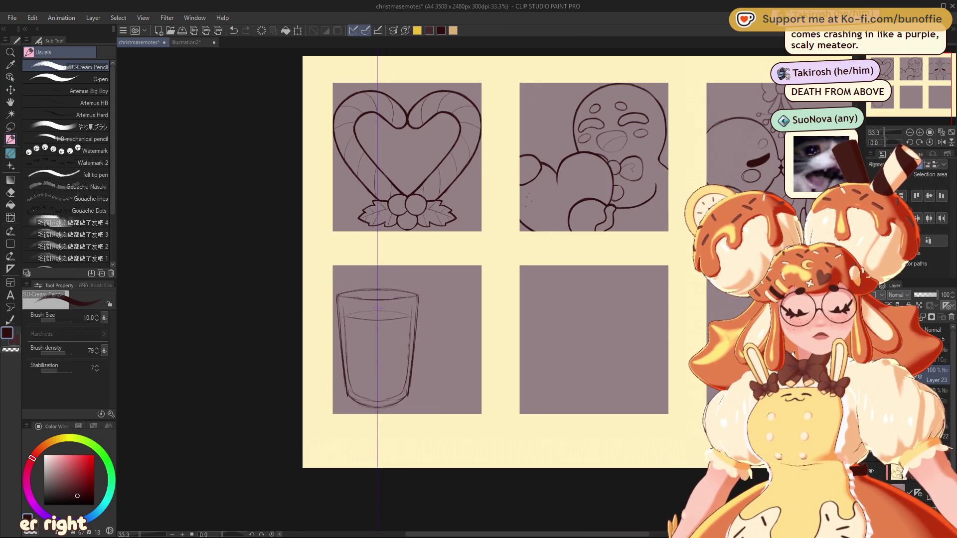
pyautogui.hotkey('ctrl', 'shift', 'n')
# Sketch the cookie against the glass base, erasing stray lines and adding an oval detail.
pyautogui.moveTo(386, 391)
pyautogui.mouseDown()
pyautogui.moveTo(466, 386)
pyautogui.moveTo(405, 387)
pyautogui.moveTo(419, 406)
pyautogui.moveTo(470, 396)
pyautogui.mouseUp()
pyautogui.hotkey('ctrl', 'z')
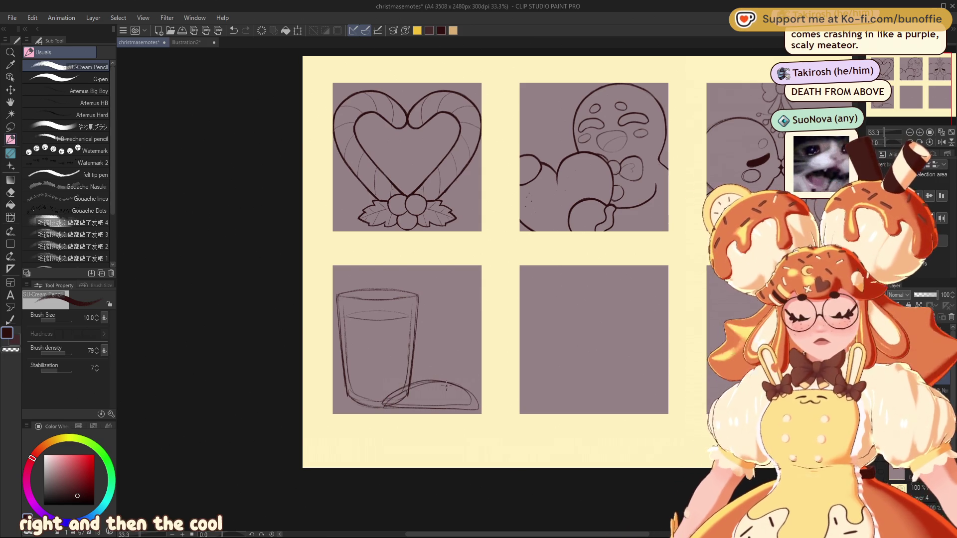
pyautogui.press('e')
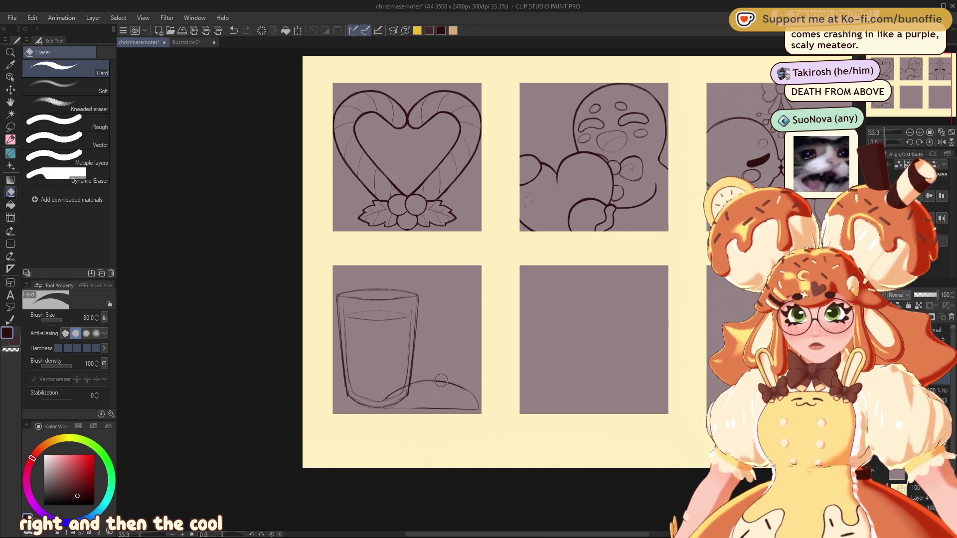
pyautogui.click(11, 140)
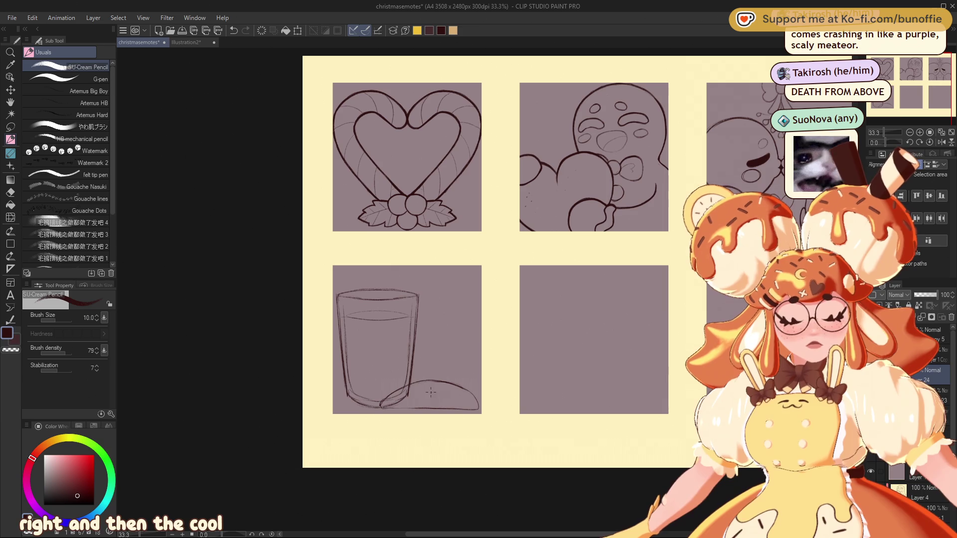
pyautogui.moveTo(413, 391); pyautogui.dragTo(460, 402)
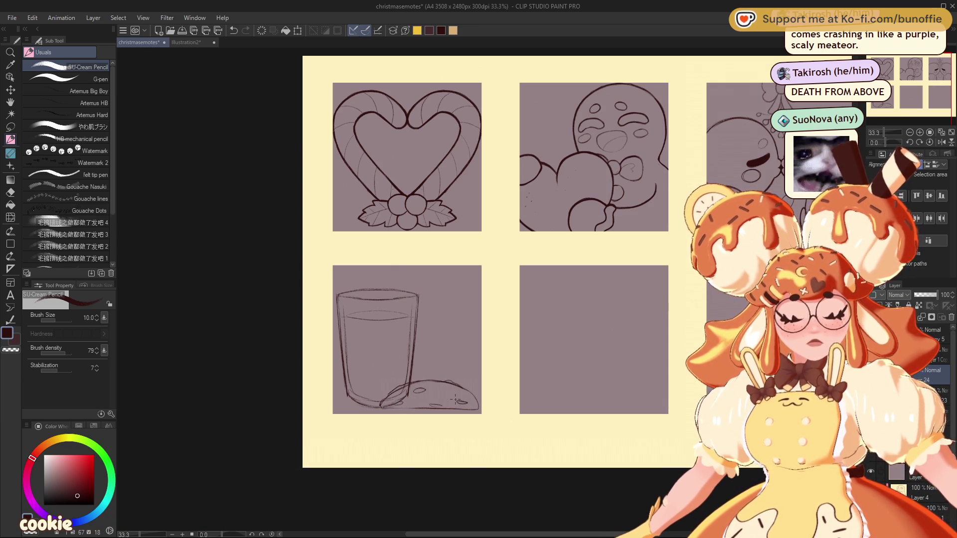
pyautogui.moveTo(928, 72)
pyautogui.mouseDown()
pyautogui.moveTo(939, 74)
pyautogui.moveTo(915, 72)
pyautogui.moveTo(933, 67)
pyautogui.mouseUp()
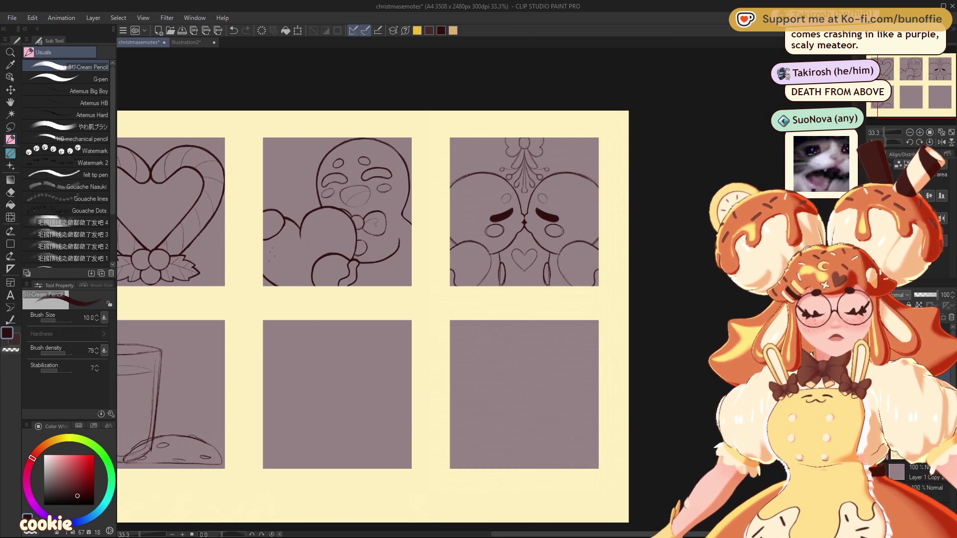
# Draw hair strands on both kissing faces, undoing unsatisfying attempts.
pyautogui.click(524, 288)
pyautogui.hotkey('ctrl', 'z')
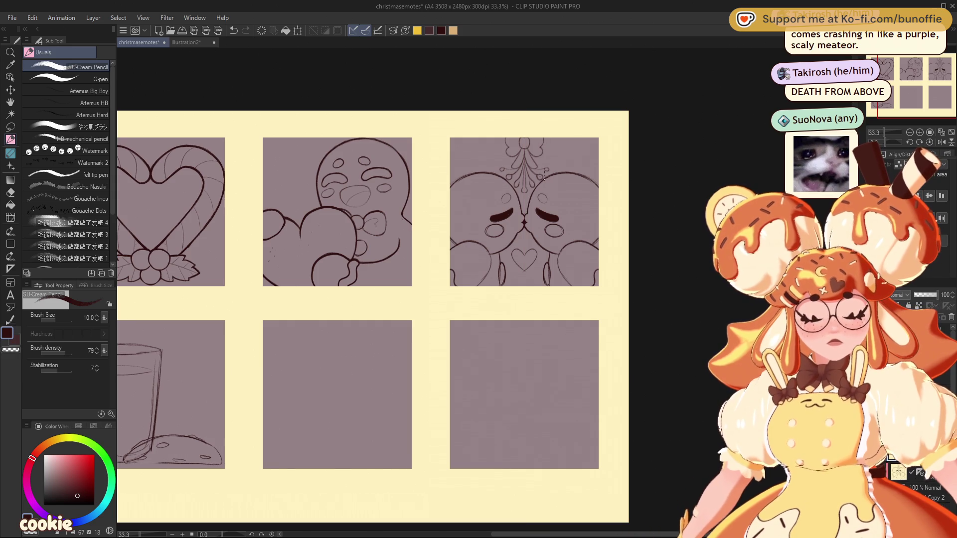
pyautogui.moveTo(548, 185)
pyautogui.mouseDown()
pyautogui.moveTo(550, 195)
pyautogui.moveTo(561, 187)
pyautogui.mouseUp()
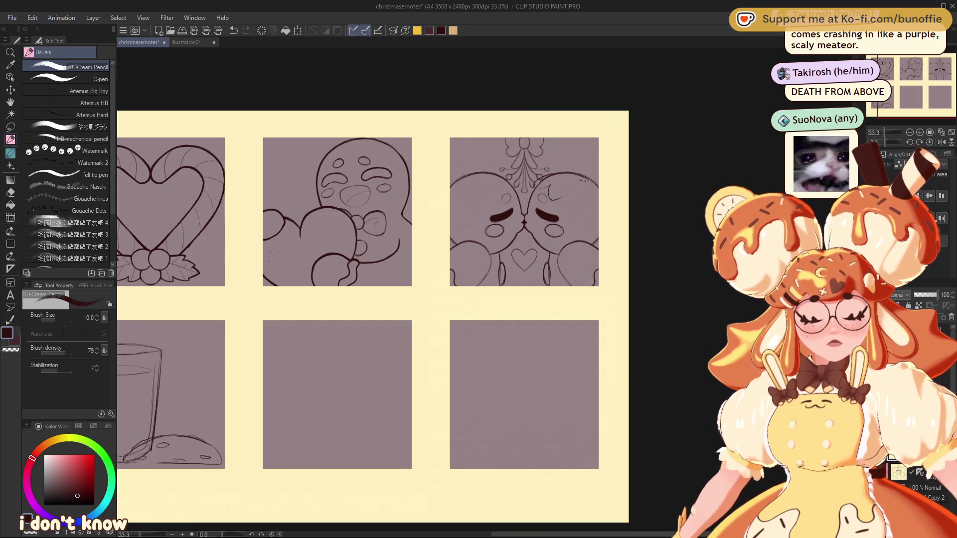
pyautogui.hotkey('ctrl', 'z')
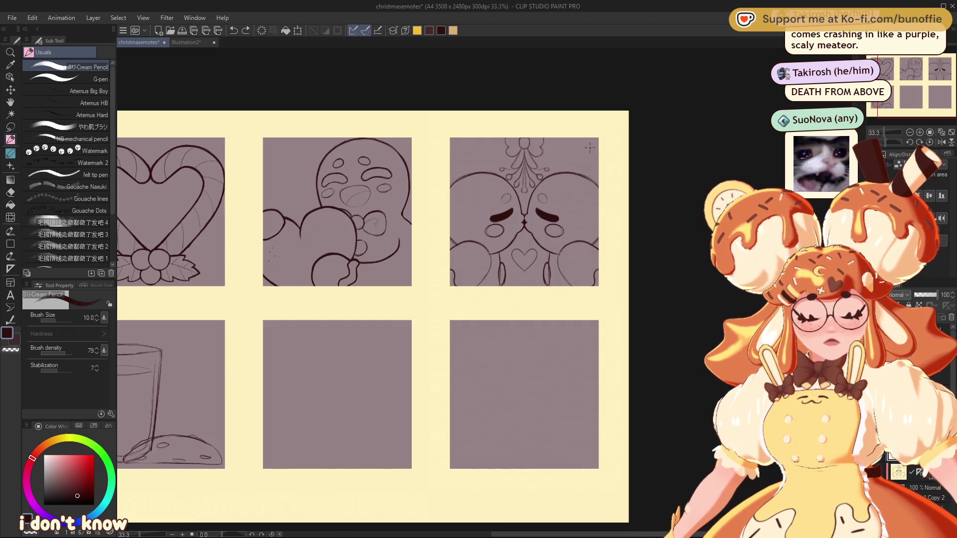
pyautogui.moveTo(562, 173)
pyautogui.mouseDown()
pyautogui.moveTo(540, 182)
pyautogui.moveTo(568, 207)
pyautogui.moveTo(573, 237)
pyautogui.mouseUp()
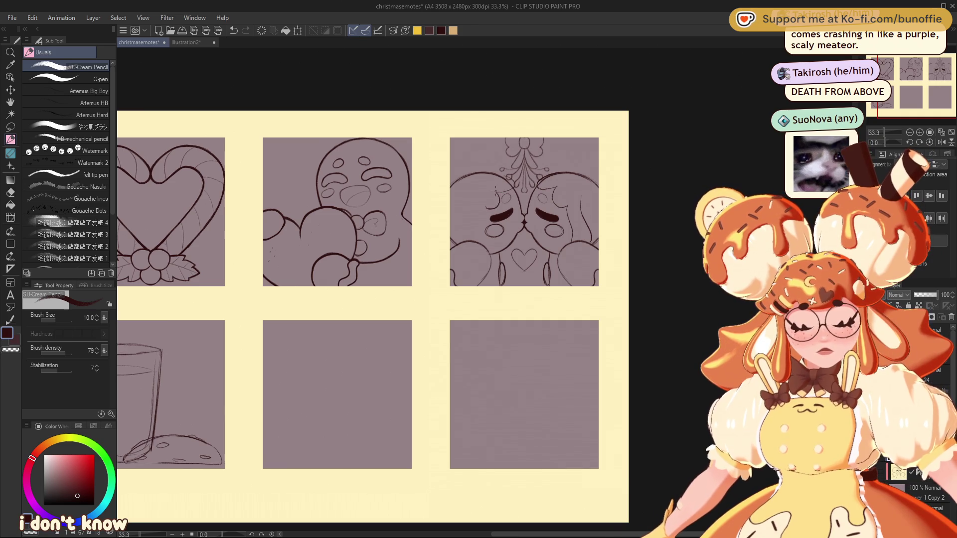
pyautogui.hotkey('ctrl', 'z')
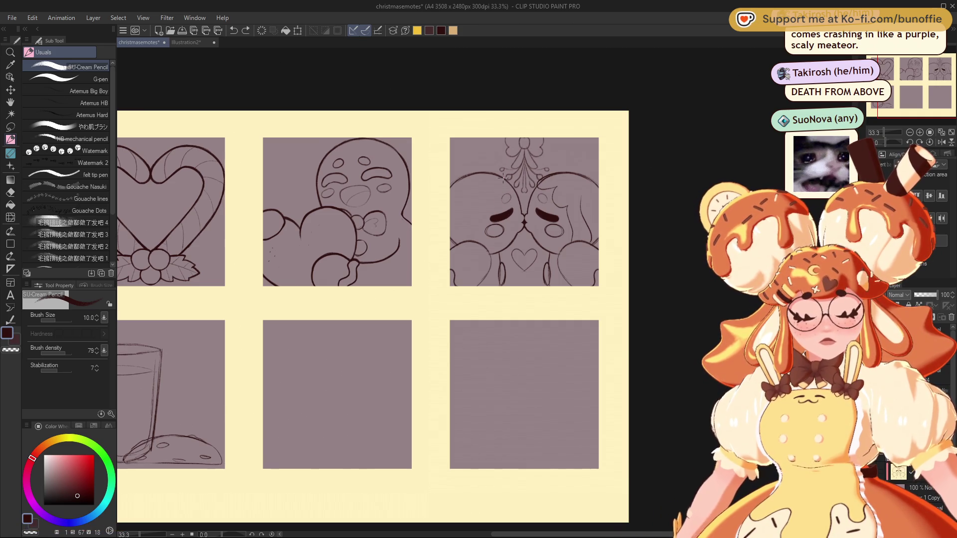
pyautogui.moveTo(478, 213); pyautogui.dragTo(477, 244)
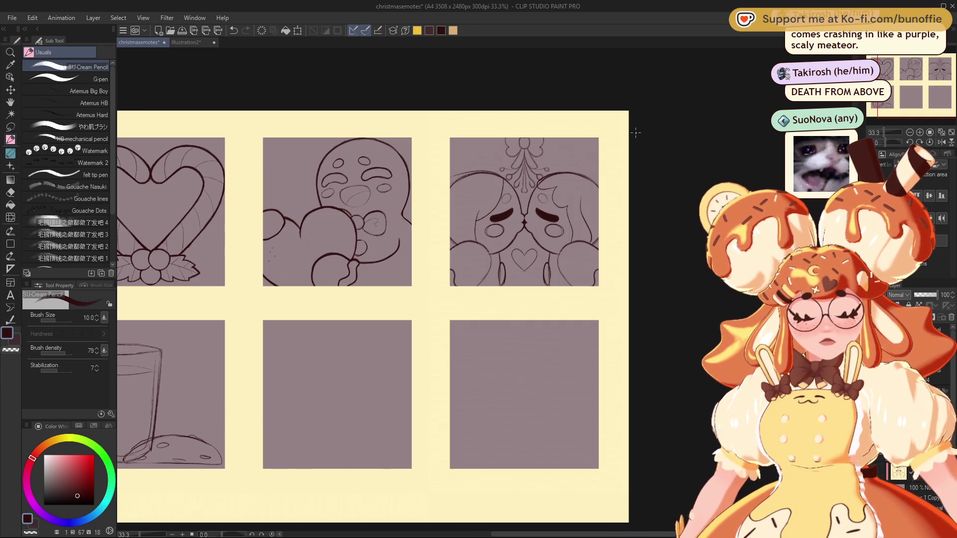
pyautogui.moveTo(906, 73)
pyautogui.mouseDown()
pyautogui.moveTo(914, 70)
pyautogui.moveTo(883, 80)
pyautogui.moveTo(905, 72)
pyautogui.mouseUp()
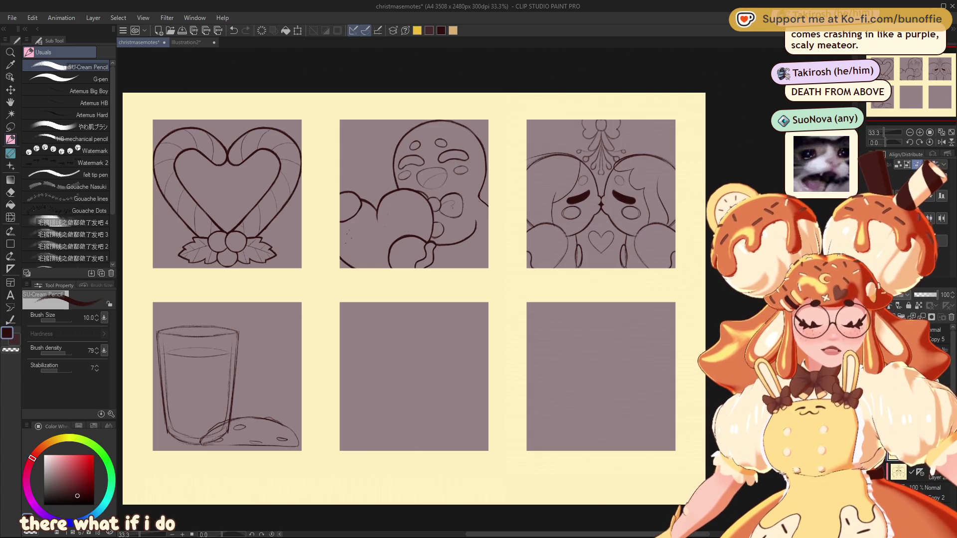
# On a new layer, sketch a round face with eyes beside a tipped cup in the lower-middle panel.
pyautogui.hotkey('ctrl', 'shift', 'n')
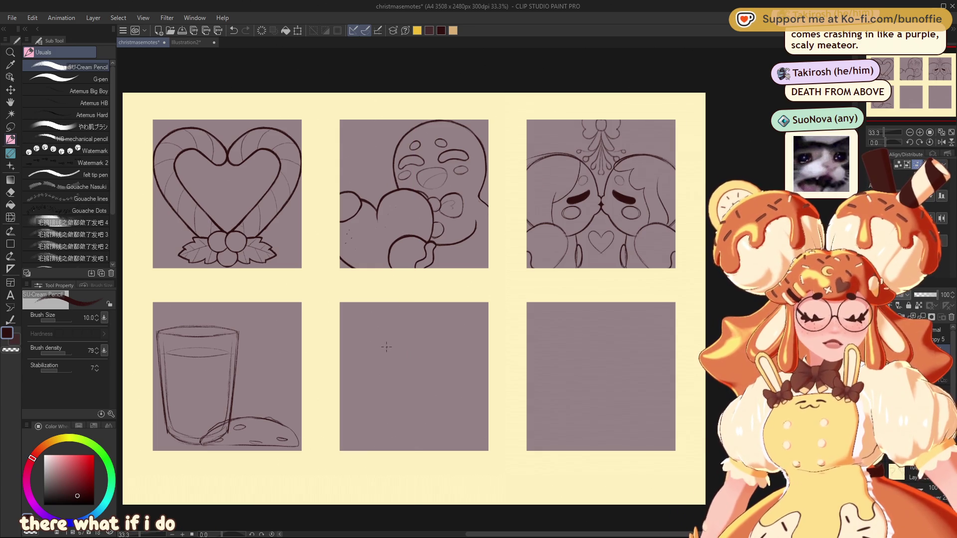
pyautogui.moveTo(413, 393); pyautogui.dragTo(454, 383)
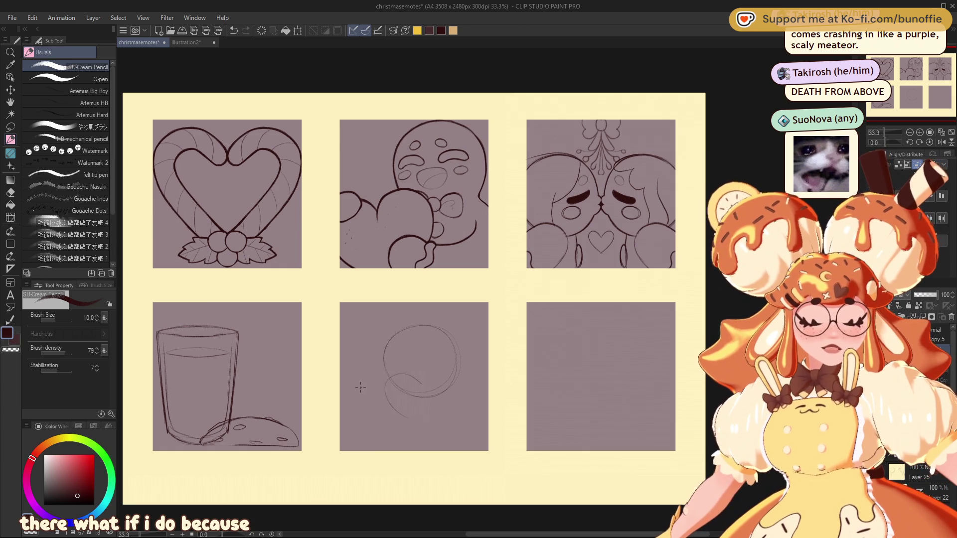
pyautogui.moveTo(374, 358); pyautogui.dragTo(339, 391)
pyautogui.moveTo(351, 438)
pyautogui.mouseDown()
pyautogui.moveTo(328, 409)
pyautogui.moveTo(331, 396)
pyautogui.mouseUp()
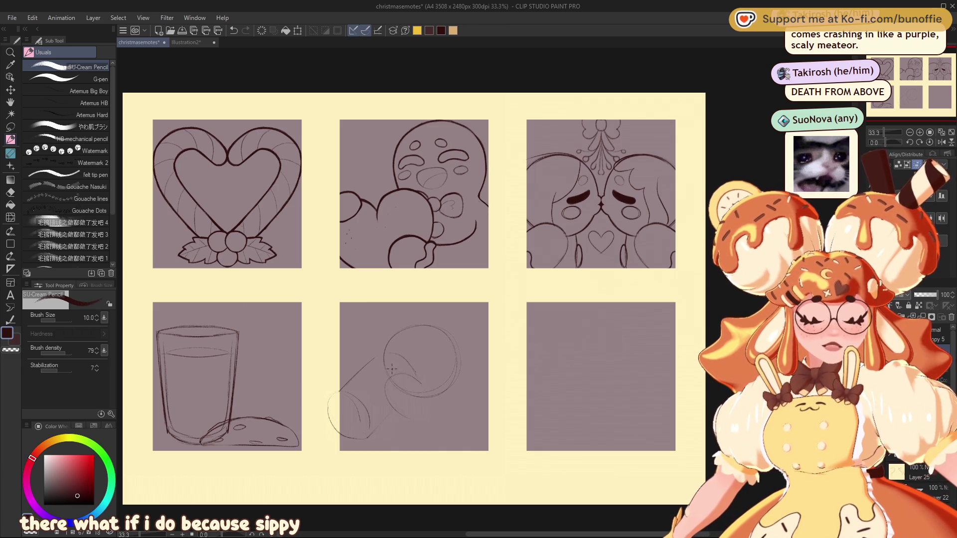
pyautogui.moveTo(340, 391); pyautogui.dragTo(373, 357)
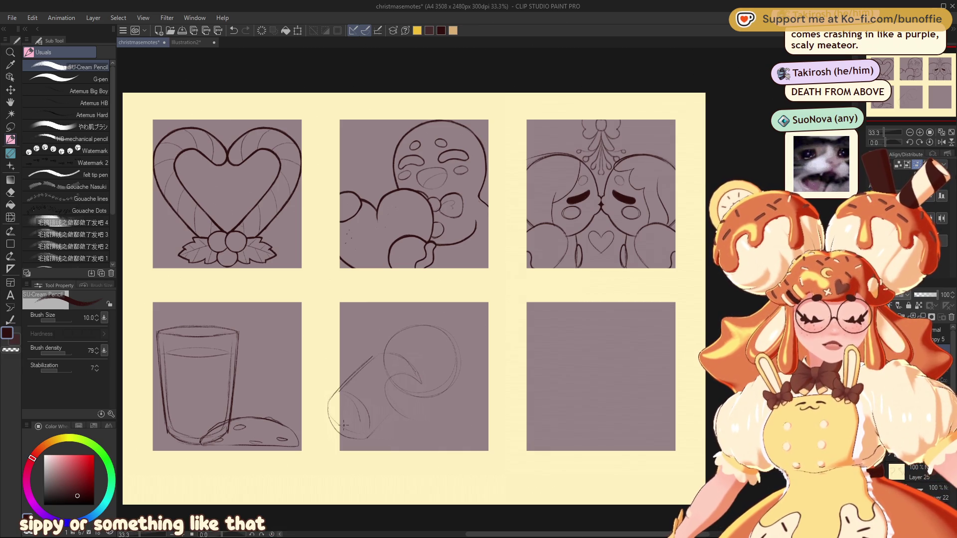
pyautogui.moveTo(420, 384); pyautogui.dragTo(430, 378)
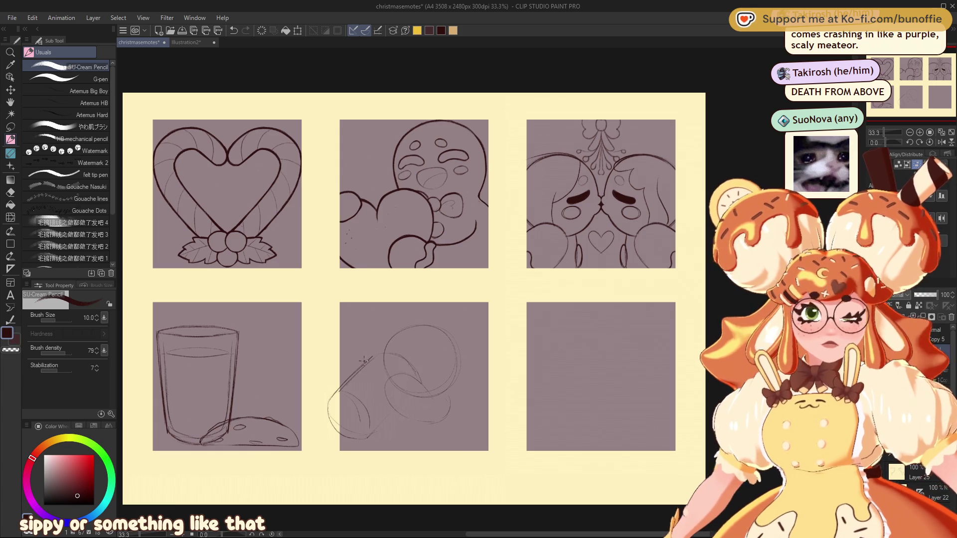
pyautogui.moveTo(371, 360); pyautogui.dragTo(349, 377)
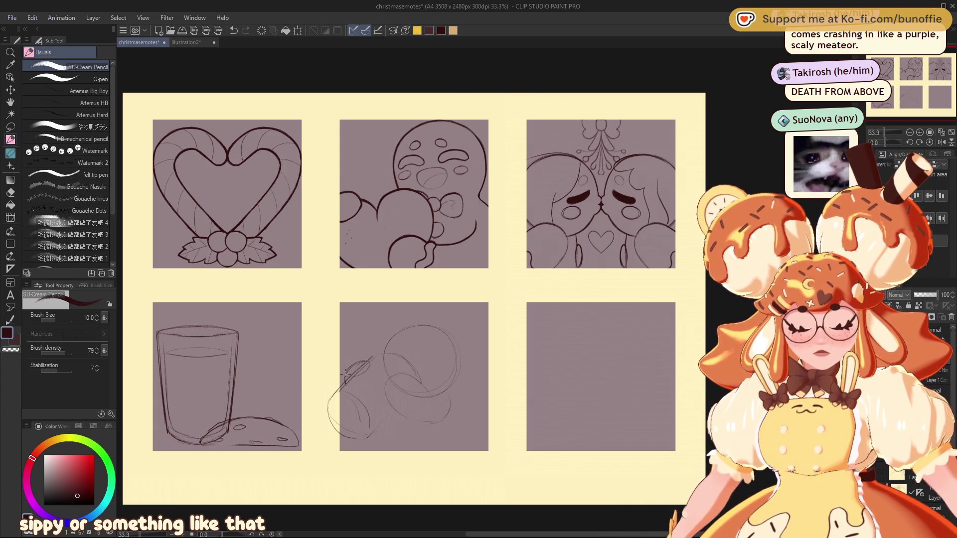
pyautogui.moveTo(420, 384); pyautogui.dragTo(404, 397)
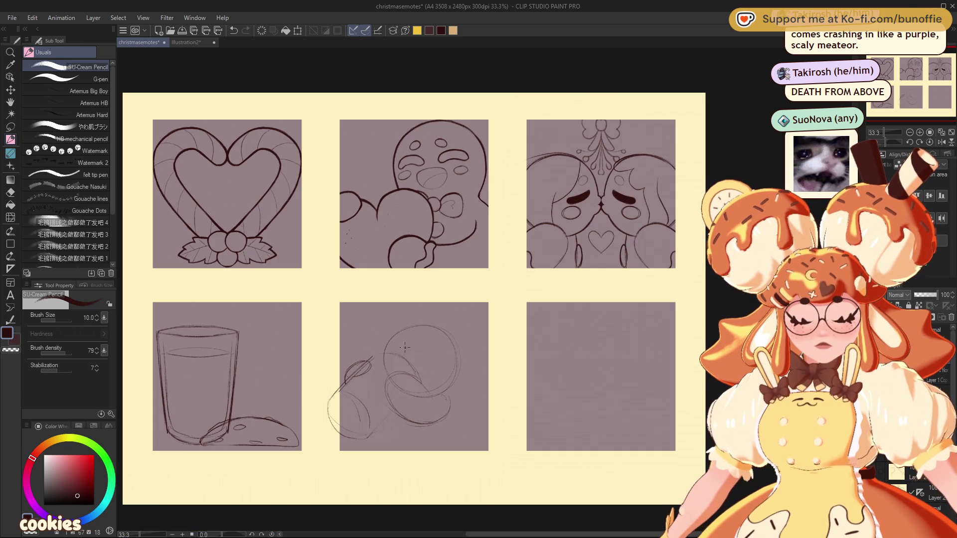
pyautogui.moveTo(396, 347); pyautogui.dragTo(428, 361)
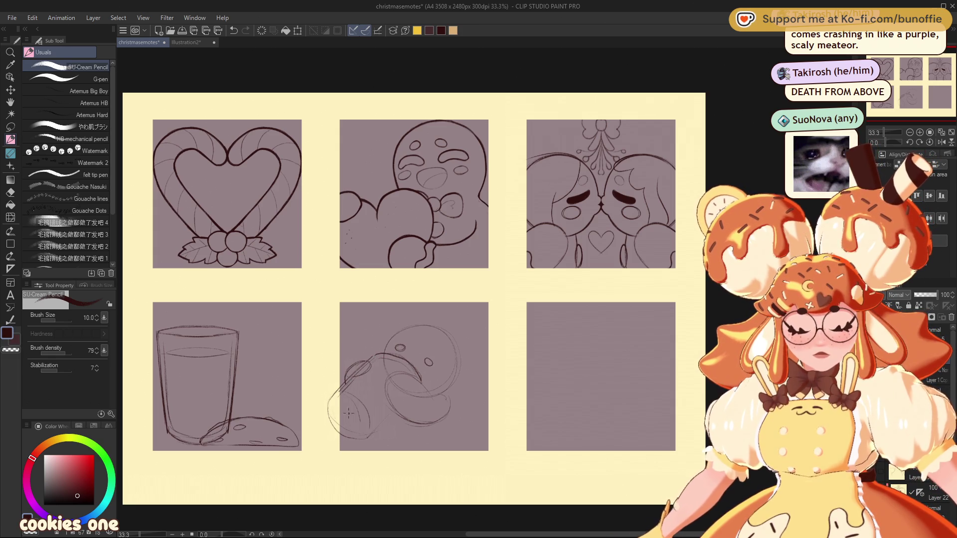
pyautogui.moveTo(347, 405); pyautogui.dragTo(375, 418)
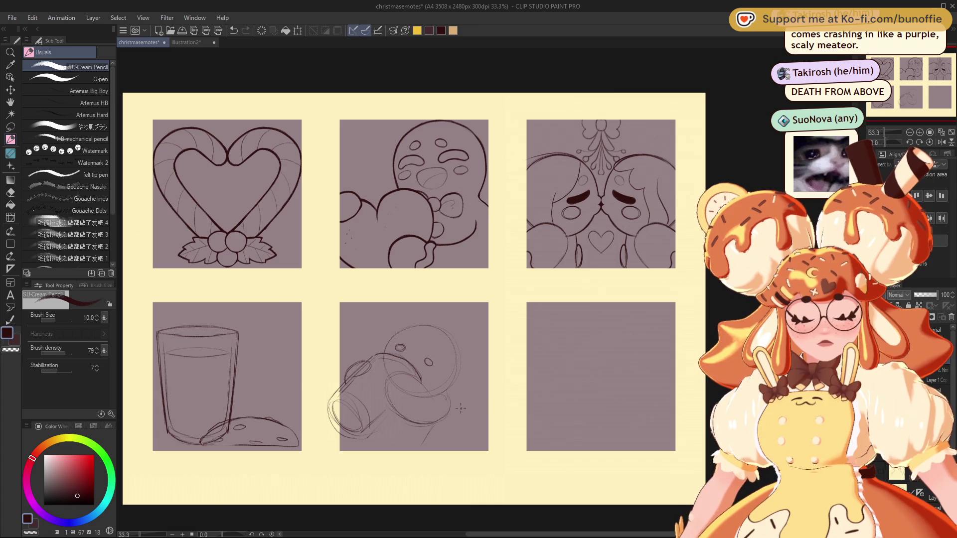
# Enlarge the lower-middle sketch to 121% and add a small oval detail on the face.
pyautogui.hotkey('ctrl', 't')
pyautogui.moveTo(462, 386); pyautogui.dragTo(487, 387)
pyautogui.press('Return')
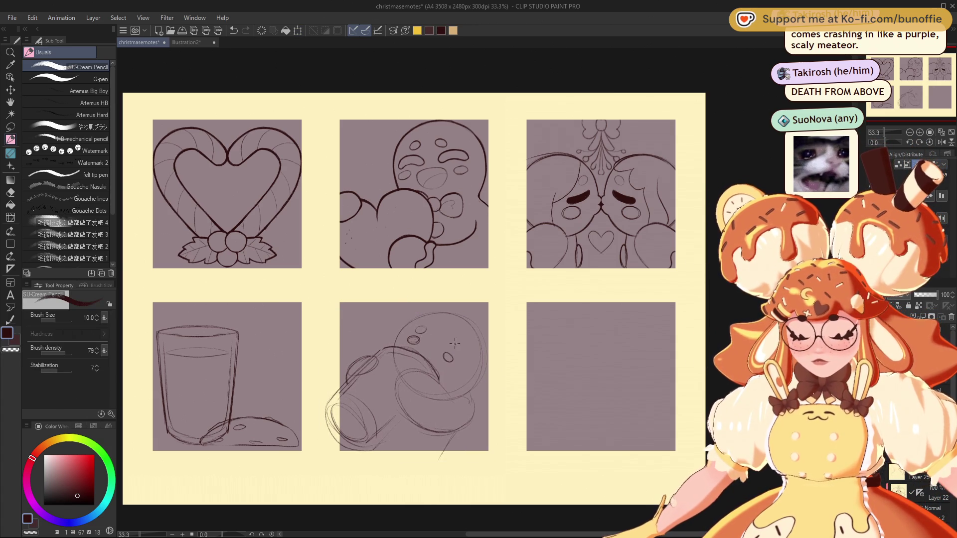
pyautogui.moveTo(450, 339)
pyautogui.mouseDown()
pyautogui.moveTo(450, 349)
pyautogui.moveTo(416, 341)
pyautogui.moveTo(451, 360)
pyautogui.mouseUp()
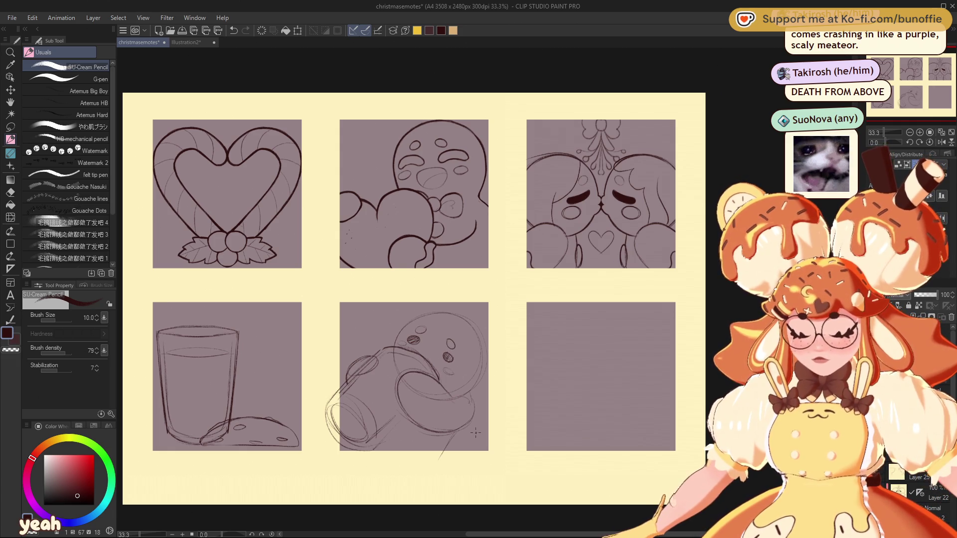
pyautogui.moveTo(927, 79); pyautogui.dragTo(927, 71)
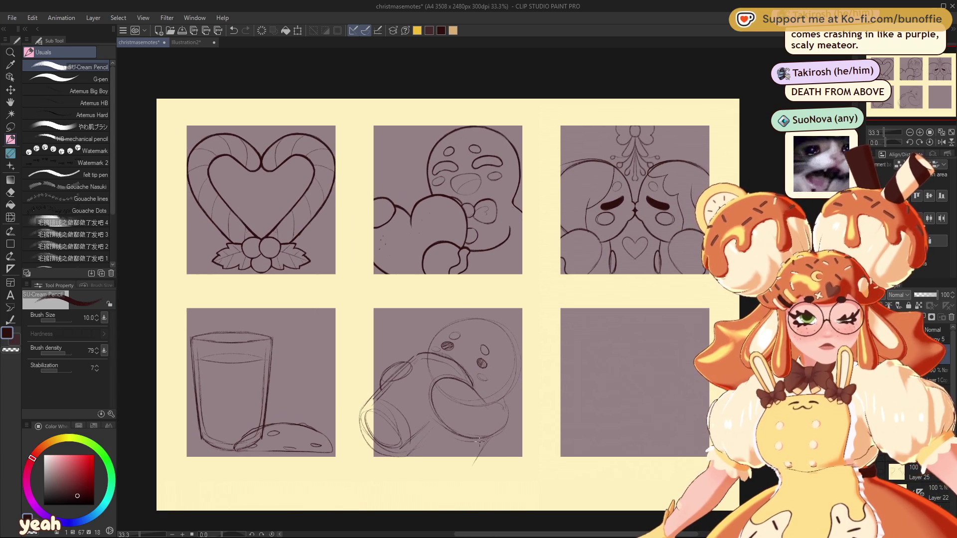
# Add pencil strokes along the mug's left and lower edges in panel 5, then save the sheet.
pyautogui.moveTo(484, 442); pyautogui.dragTo(463, 463)
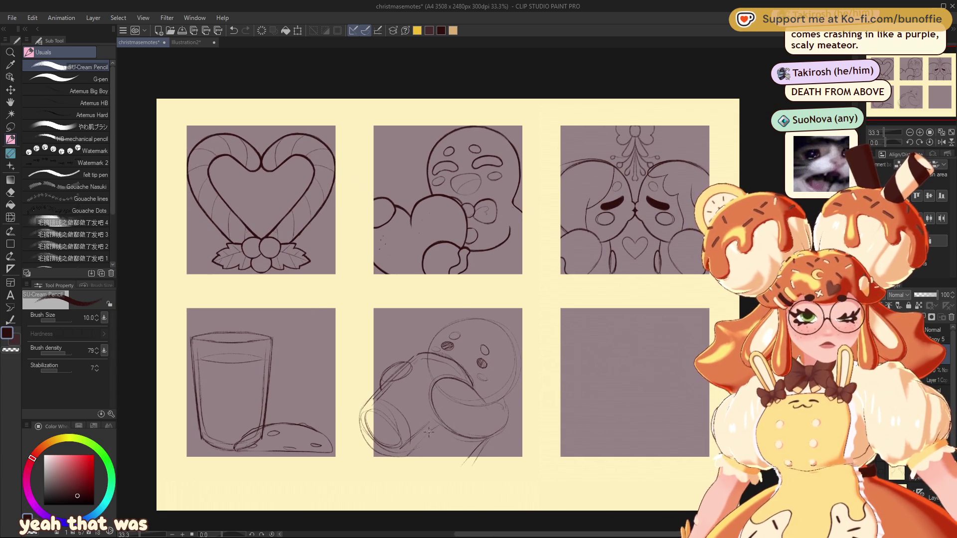
pyautogui.moveTo(369, 428)
pyautogui.mouseDown()
pyautogui.moveTo(388, 446)
pyautogui.moveTo(438, 417)
pyautogui.mouseUp()
pyautogui.moveTo(389, 387); pyautogui.dragTo(369, 410)
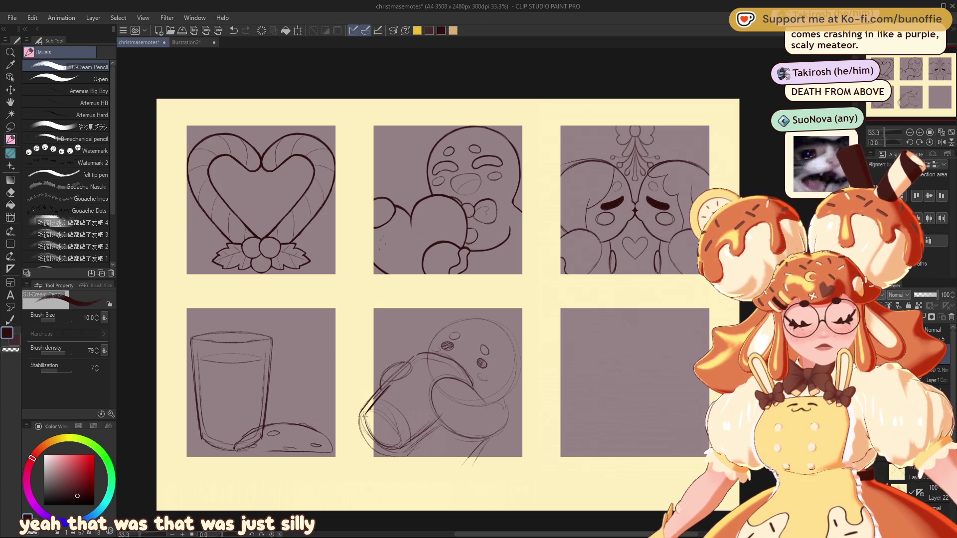
pyautogui.moveTo(418, 442)
pyautogui.mouseDown()
pyautogui.moveTo(402, 452)
pyautogui.moveTo(442, 424)
pyautogui.moveTo(401, 448)
pyautogui.mouseUp()
pyautogui.moveTo(368, 418); pyautogui.dragTo(396, 452)
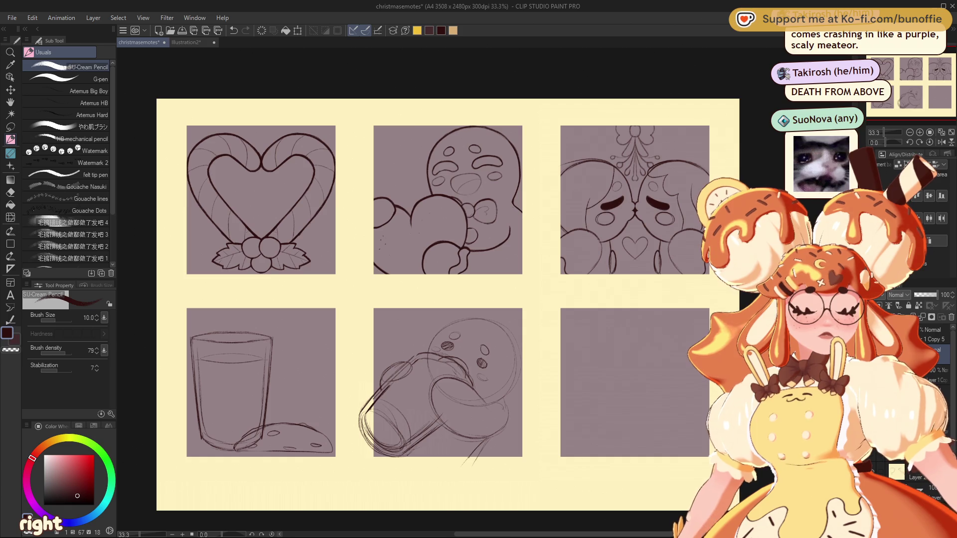
pyautogui.moveTo(901, 74); pyautogui.dragTo(906, 65)
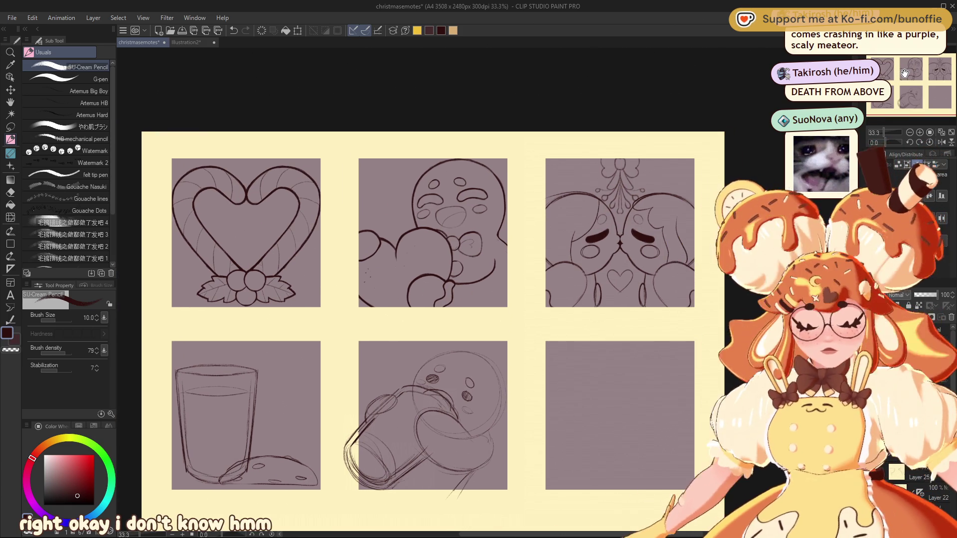
pyautogui.hotkey('ctrl', 's')
# Zoom to the kissing-faces panel and place a vertical symmetry ruler down its centre.
pyautogui.hotkey('ctrl', '+')
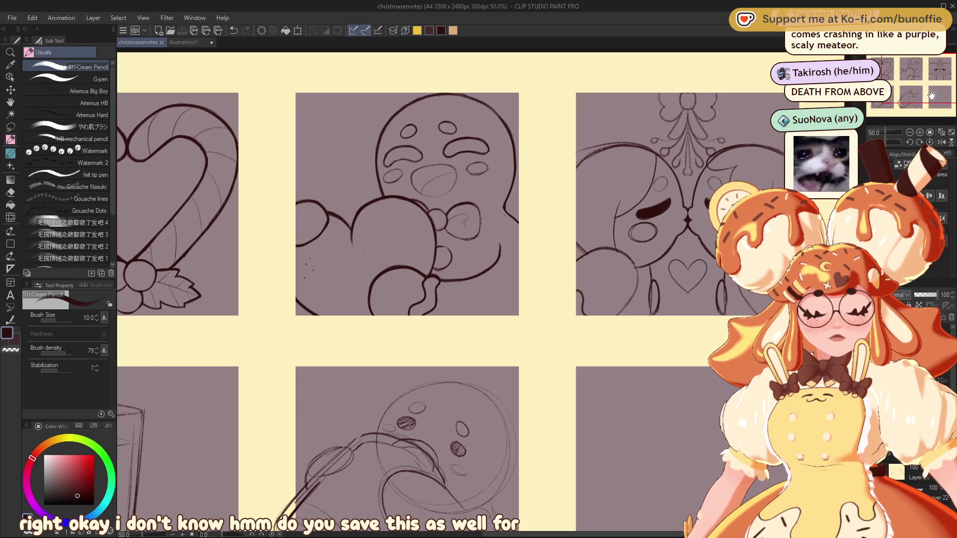
pyautogui.moveTo(932, 80)
pyautogui.mouseDown()
pyautogui.moveTo(924, 76)
pyautogui.moveTo(955, 76)
pyautogui.mouseUp()
pyautogui.moveTo(953, 77); pyautogui.dragTo(953, 73)
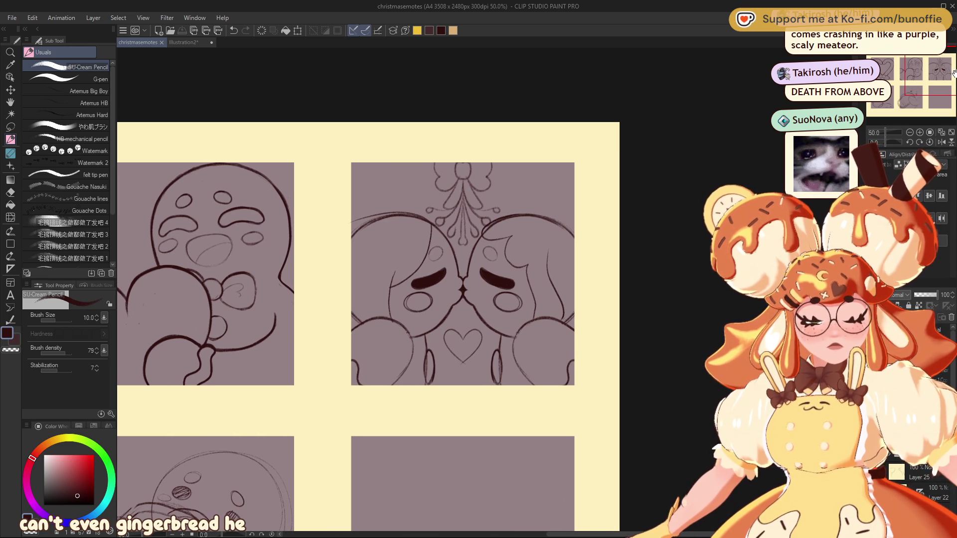
pyautogui.moveTo(463, 164); pyautogui.dragTo(462, 387)
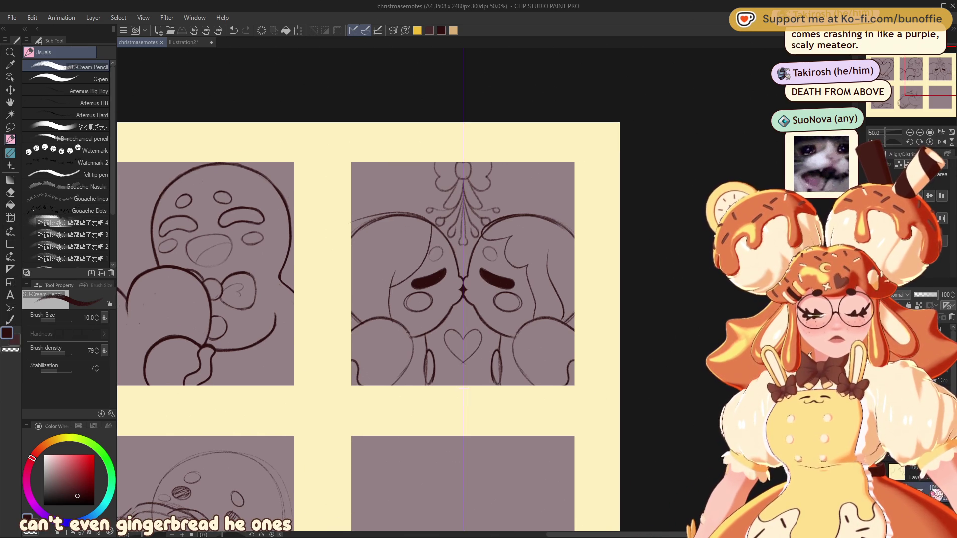
# Erase the top of the mistletoe and sketch the bow's mirrored left loop with the pencil.
pyautogui.press('e')
pyautogui.moveTo(457, 164)
pyautogui.mouseDown()
pyautogui.moveTo(463, 210)
pyautogui.moveTo(459, 161)
pyautogui.moveTo(431, 210)
pyautogui.moveTo(464, 243)
pyautogui.moveTo(485, 182)
pyautogui.mouseUp()
pyautogui.click(10, 140)
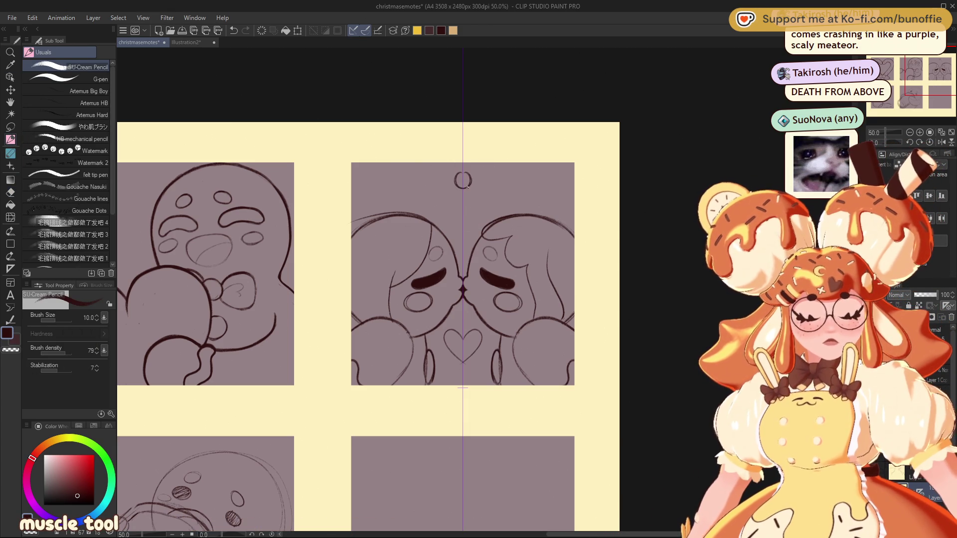
pyautogui.moveTo(439, 191); pyautogui.dragTo(456, 178)
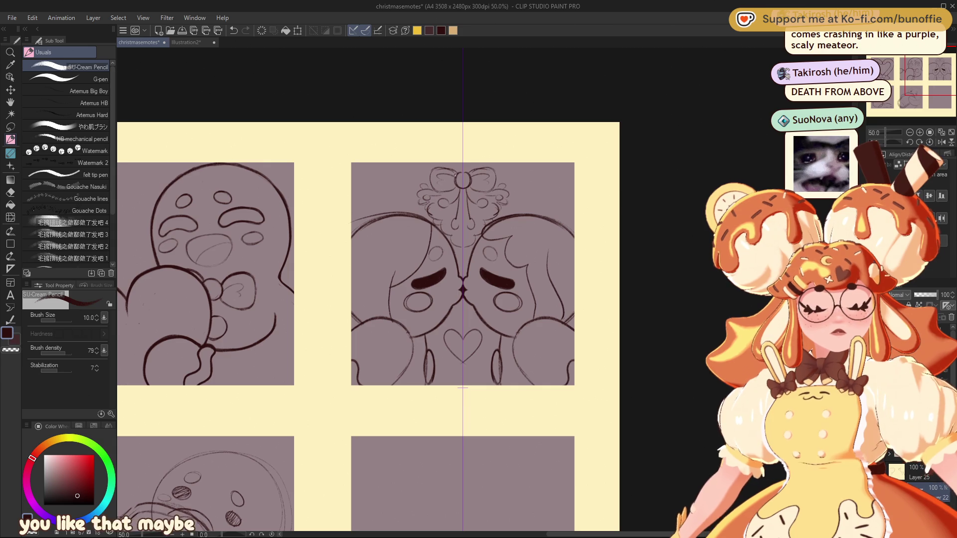
# Darken the mirrored bow loops above the kissing faces and add a small stroke on the left loop.
pyautogui.moveTo(456, 175); pyautogui.dragTo(446, 194)
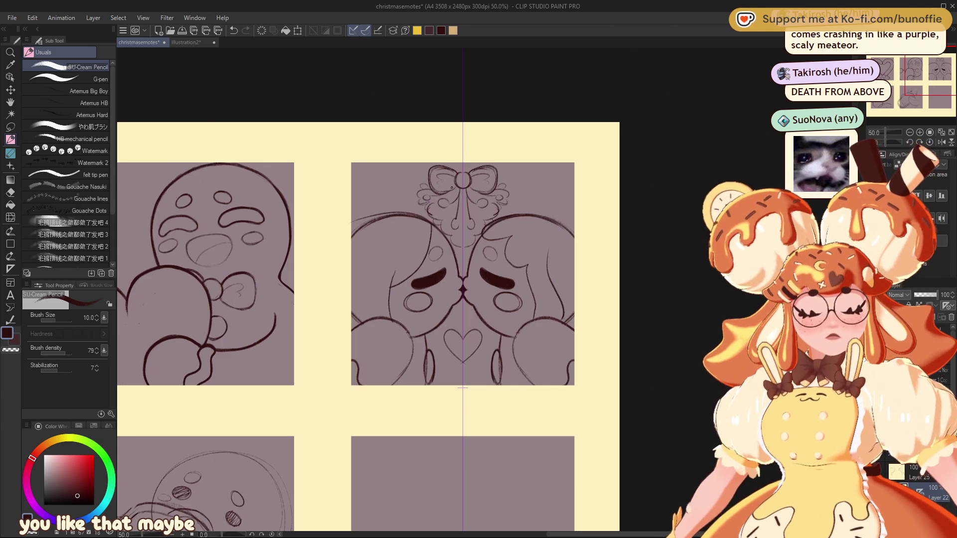
pyautogui.moveTo(455, 187); pyautogui.dragTo(436, 195)
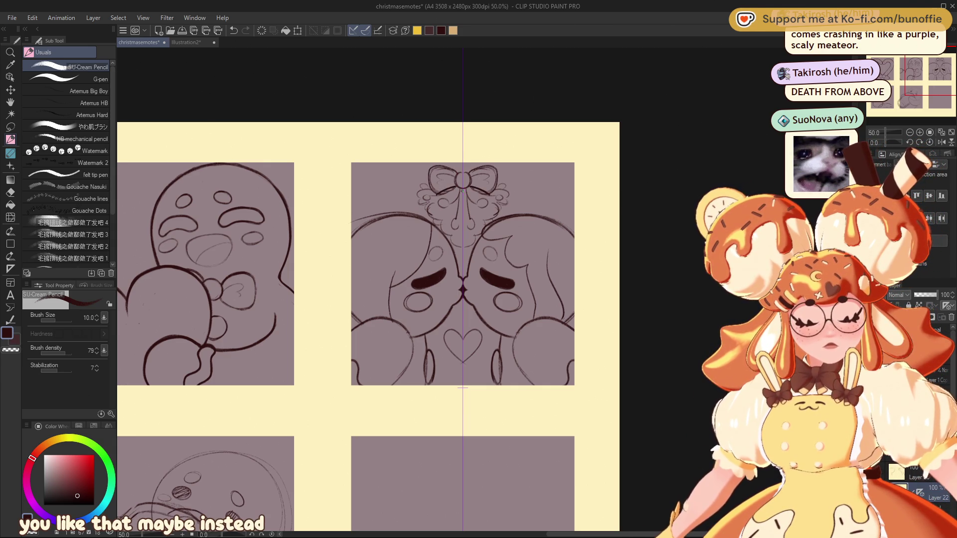
pyautogui.moveTo(420, 201); pyautogui.dragTo(435, 207)
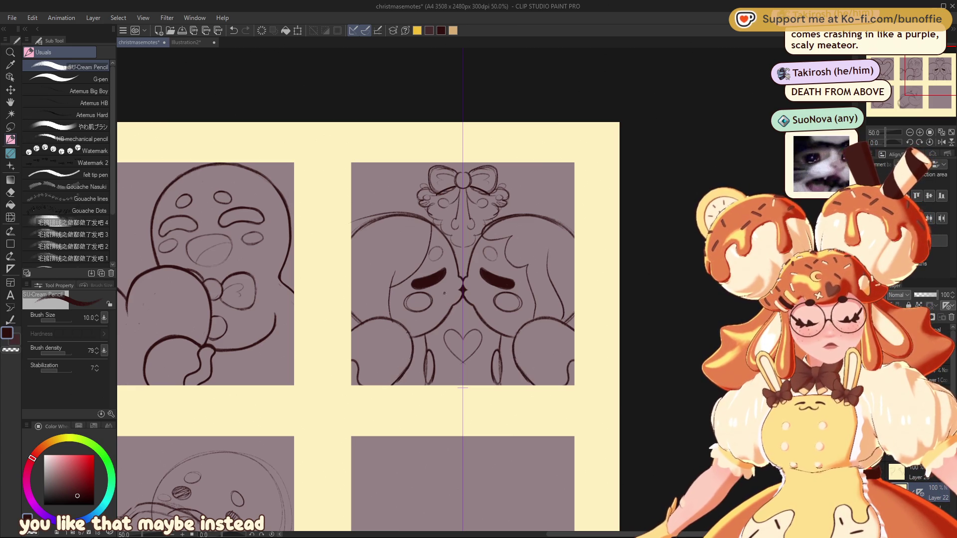
# Erase a small mirrored stretch of the bottom line in the kissing-faces panel.
pyautogui.press('e')
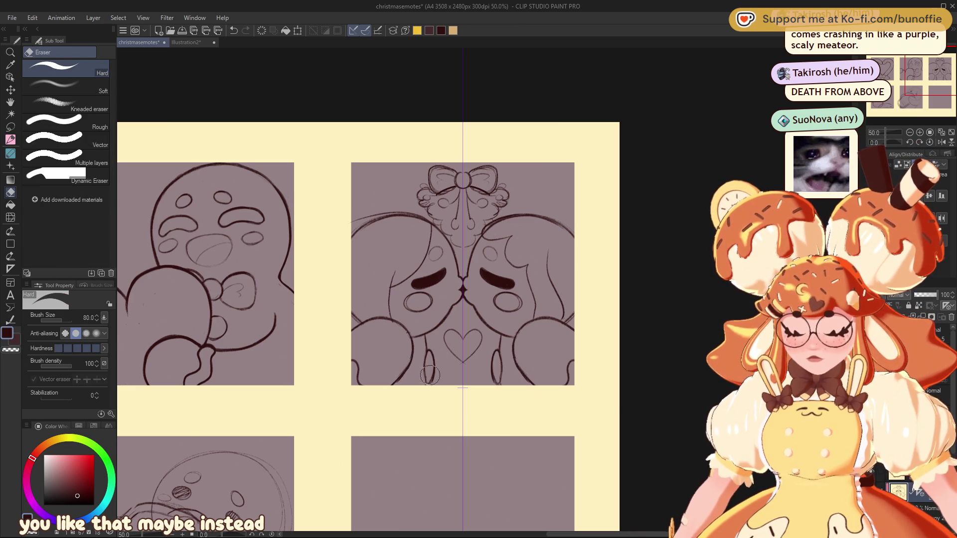
pyautogui.moveTo(428, 375); pyautogui.dragTo(432, 359)
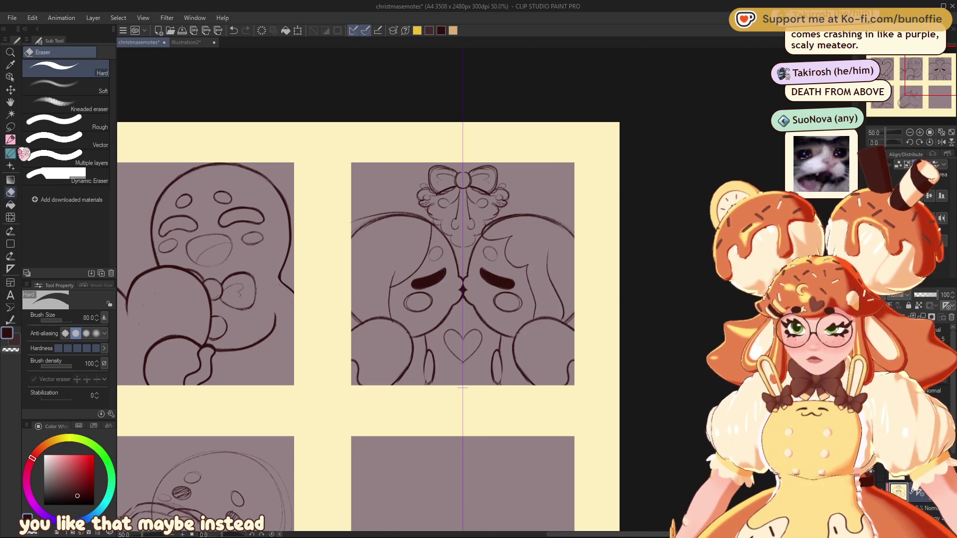
pyautogui.press('p')
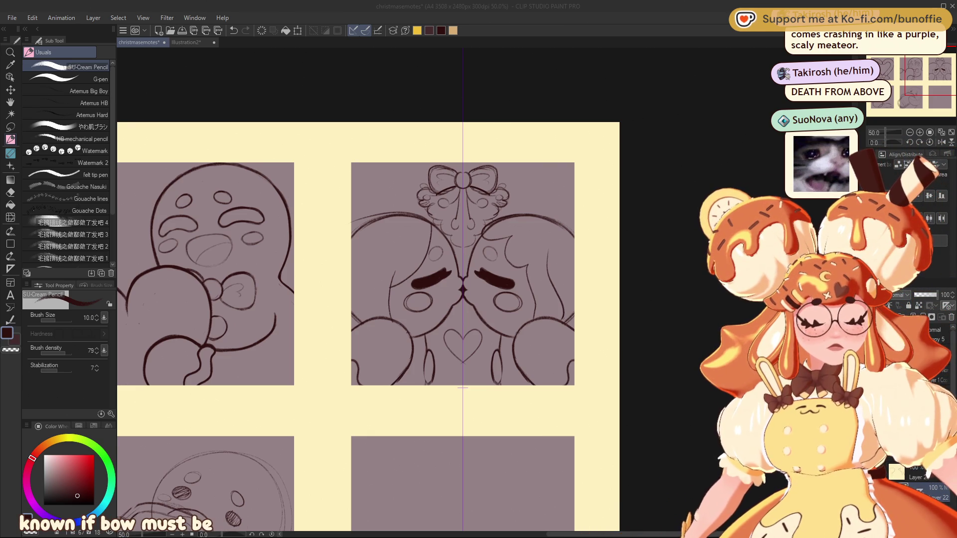
# Sketch, undo and redraw a small circle and arc around the right character's ear bun.
pyautogui.hotkey('alt', 'Tab')
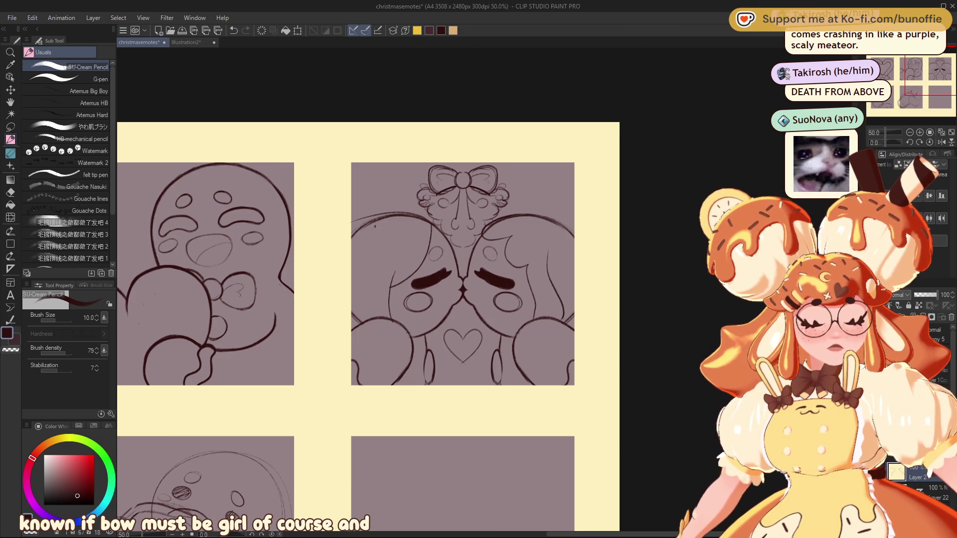
pyautogui.hotkey('ctrl', 'z')
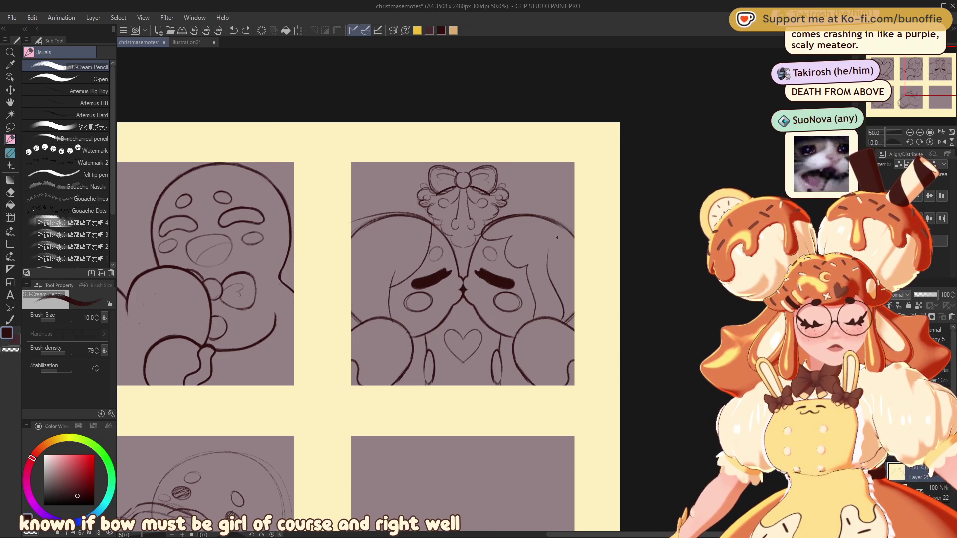
pyautogui.moveTo(559, 236); pyautogui.dragTo(568, 232)
pyautogui.hotkey('ctrl', 'z')
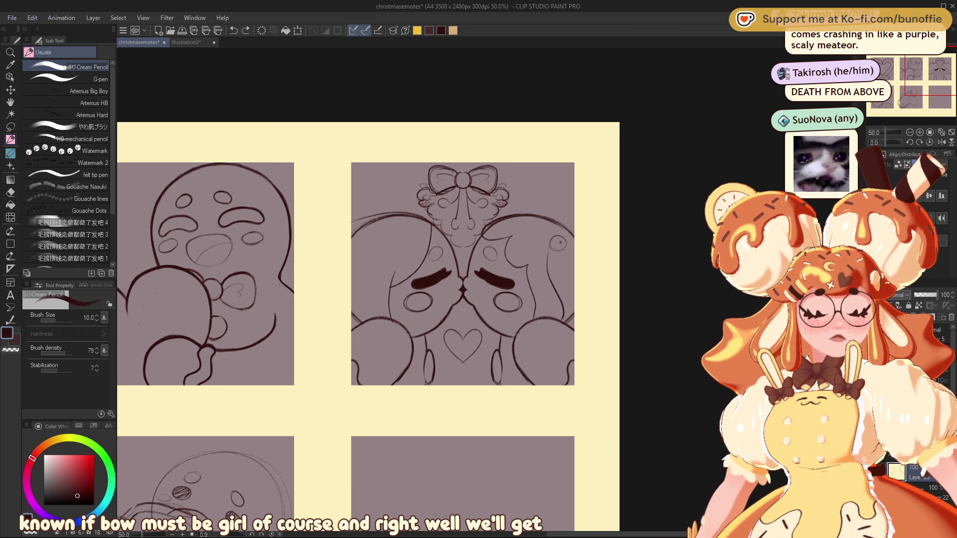
pyautogui.moveTo(567, 240)
pyautogui.mouseDown()
pyautogui.moveTo(558, 234)
pyautogui.moveTo(562, 259)
pyautogui.moveTo(584, 252)
pyautogui.moveTo(566, 229)
pyautogui.mouseUp()
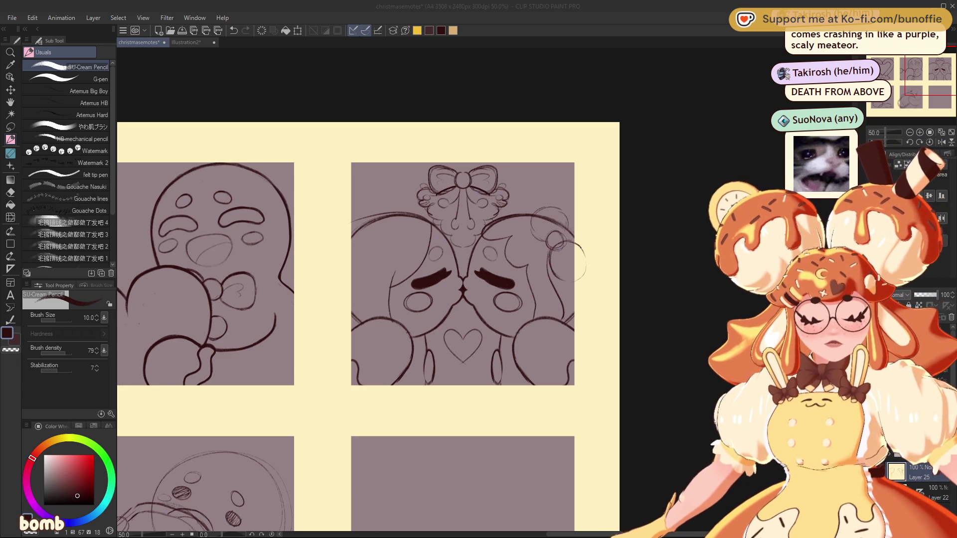
pyautogui.hotkey('ctrl', 'z')
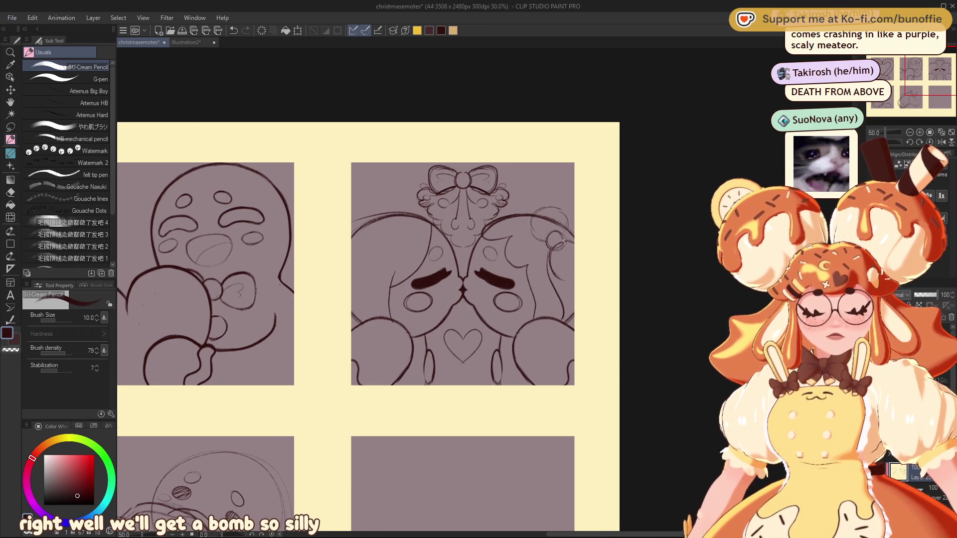
pyautogui.moveTo(548, 240)
pyautogui.mouseDown()
pyautogui.moveTo(549, 206)
pyautogui.moveTo(569, 221)
pyautogui.mouseUp()
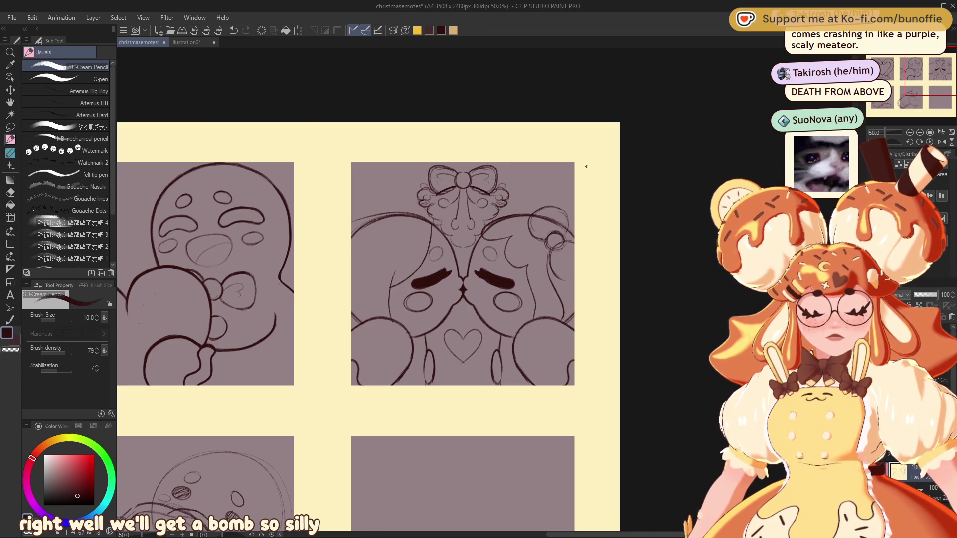
# Shift the ear arcs, undo them, then redraw the ear circle with an oval and arcs above.
pyautogui.click(10, 90)
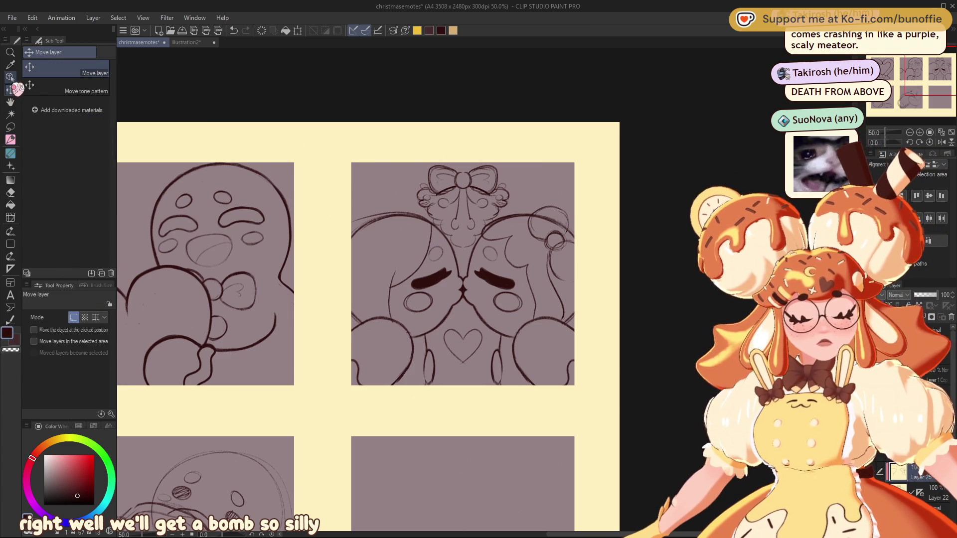
pyautogui.moveTo(563, 231)
pyautogui.mouseDown()
pyautogui.moveTo(578, 260)
pyautogui.moveTo(562, 213)
pyautogui.mouseUp()
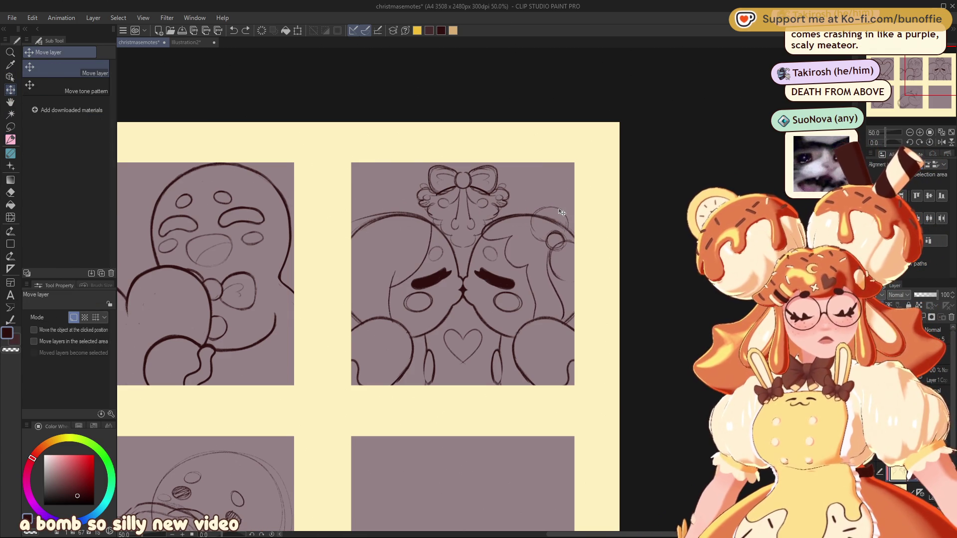
pyautogui.hotkey('ctrl', 'z')
pyautogui.hotkey('ctrl', 'z')
pyautogui.hotkey('ctrl', 'z')
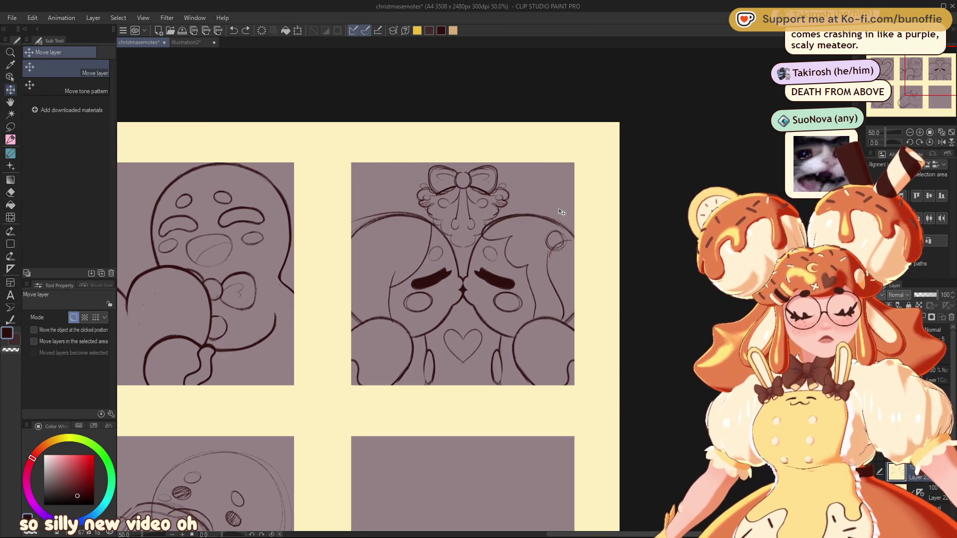
pyautogui.hotkey('ctrl', 'z')
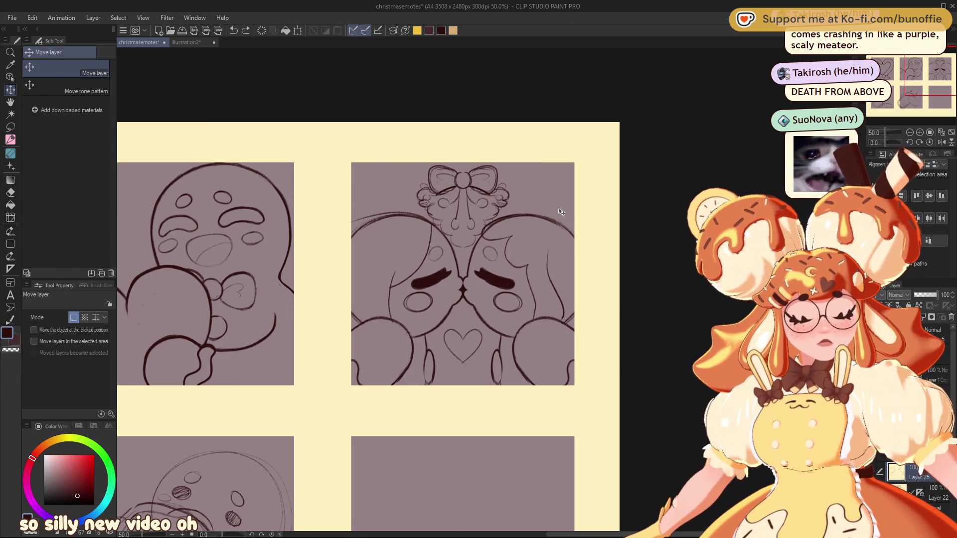
pyautogui.click(10, 139)
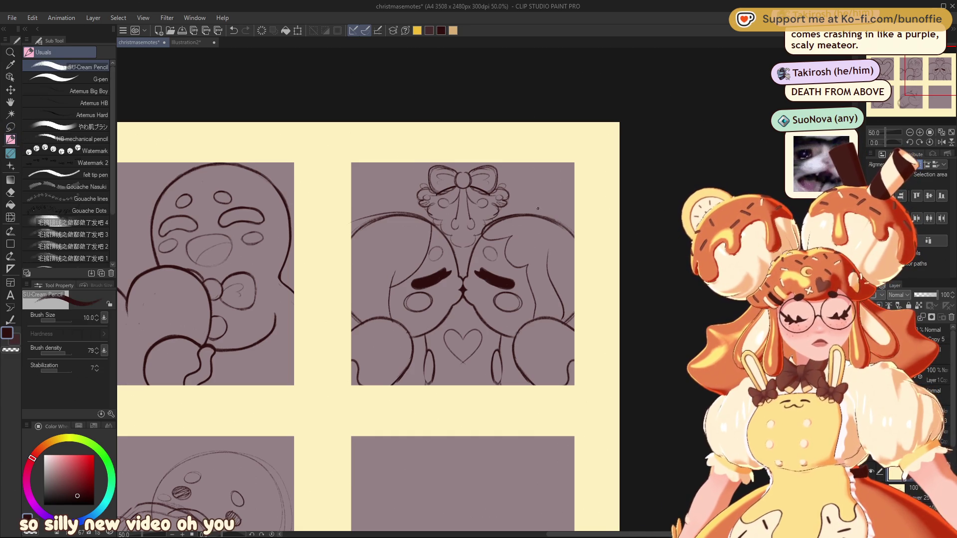
pyautogui.moveTo(551, 206)
pyautogui.mouseDown()
pyautogui.moveTo(536, 208)
pyautogui.moveTo(548, 219)
pyautogui.moveTo(531, 188)
pyautogui.moveTo(523, 197)
pyautogui.moveTo(569, 210)
pyautogui.mouseUp()
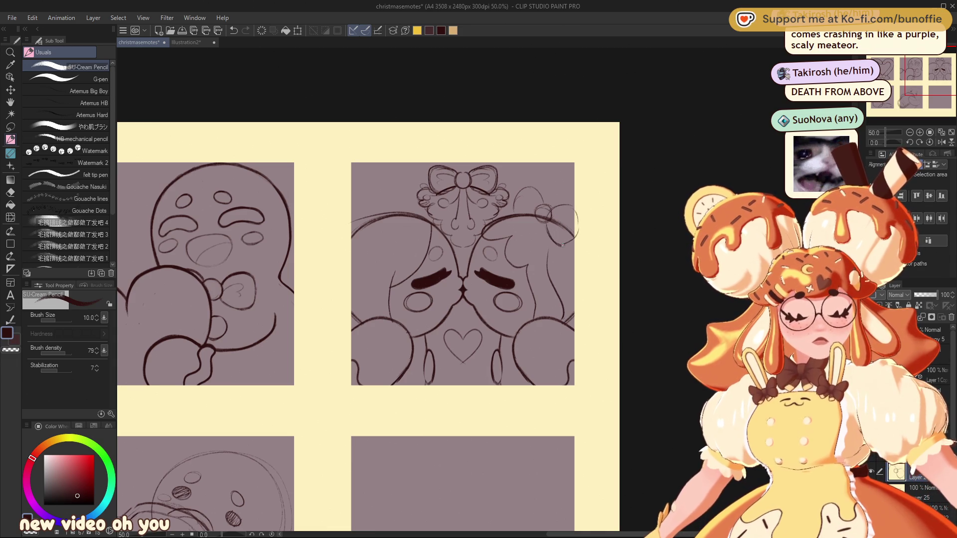
pyautogui.moveTo(585, 227); pyautogui.dragTo(571, 244)
pyautogui.moveTo(544, 203)
pyautogui.mouseDown()
pyautogui.moveTo(532, 188)
pyautogui.moveTo(517, 194)
pyautogui.moveTo(513, 215)
pyautogui.moveTo(535, 187)
pyautogui.mouseUp()
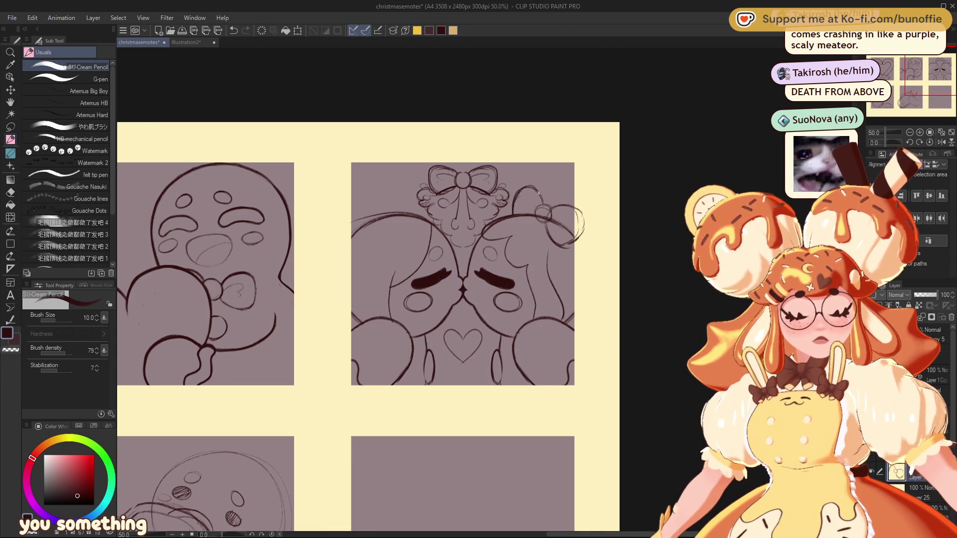
# Try enlarging the ear sketch to 116%, undo it, and place a vertical symmetry ruler down the panel's centre.
pyautogui.hotkey('ctrl', 't')
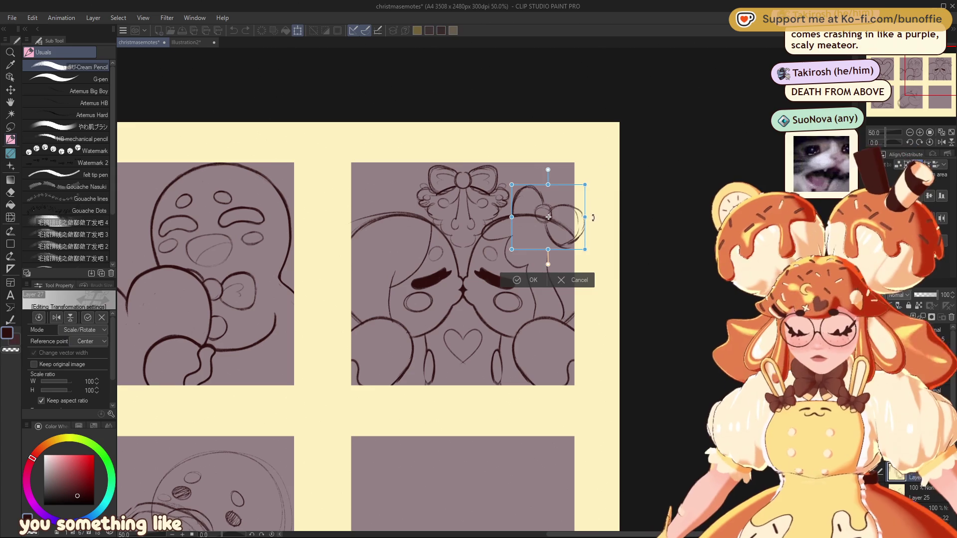
pyautogui.moveTo(585, 217); pyautogui.dragTo(597, 217)
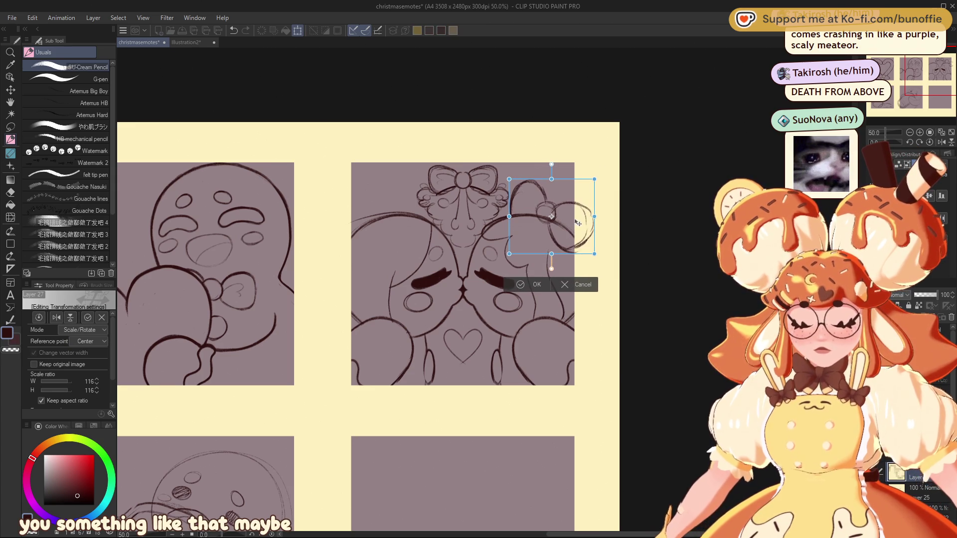
pyautogui.click(531, 285)
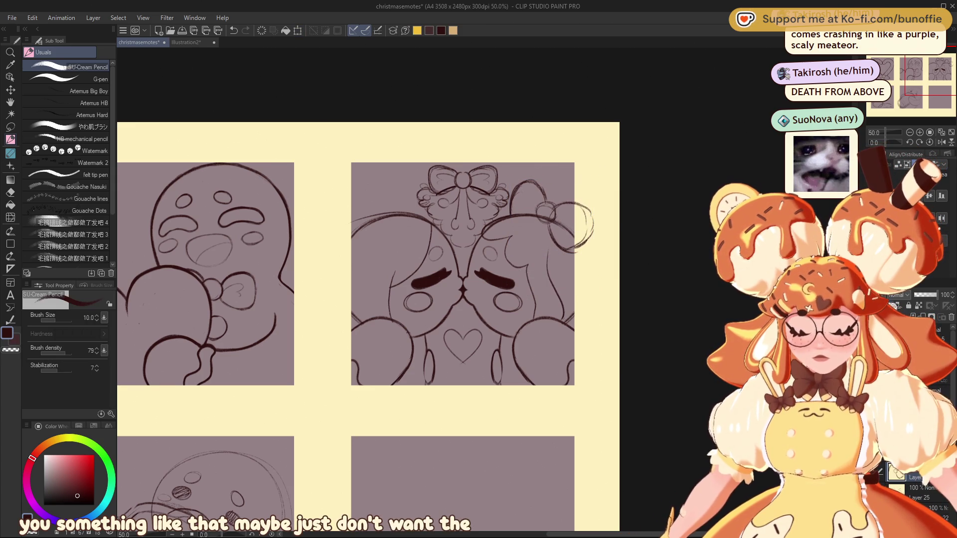
pyautogui.press('Delete')
pyautogui.hotkey('ctrl', 'z')
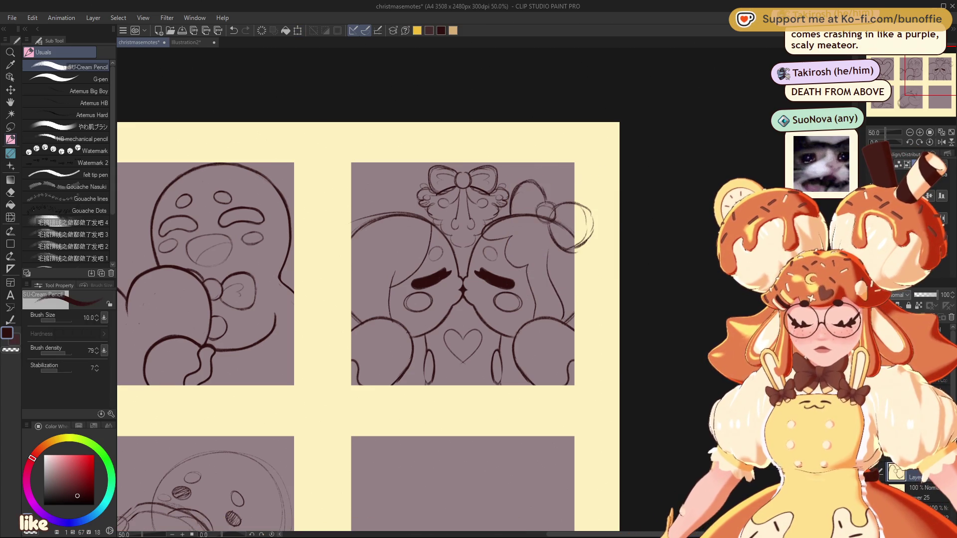
pyautogui.hotkey('ctrl', 'z')
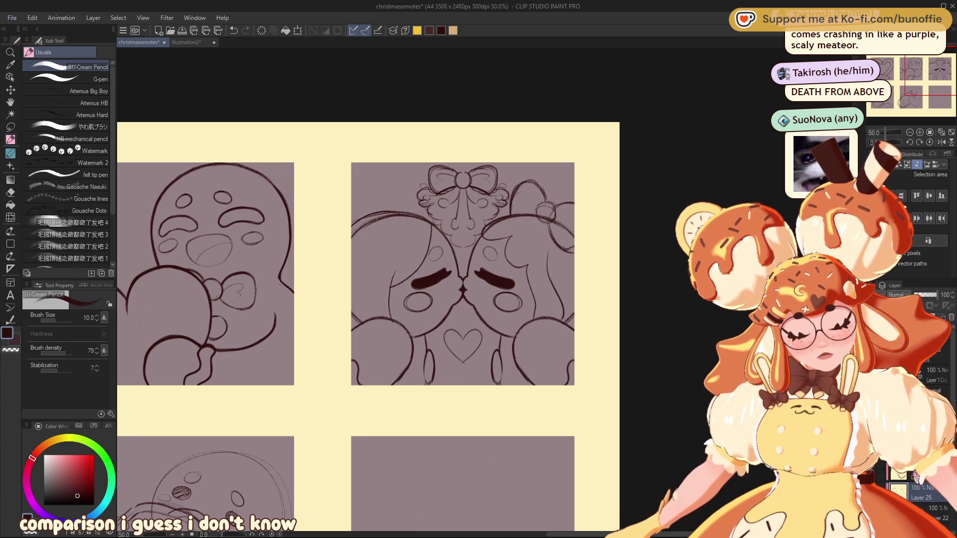
pyautogui.moveTo(463, 179); pyautogui.dragTo(463, 388)
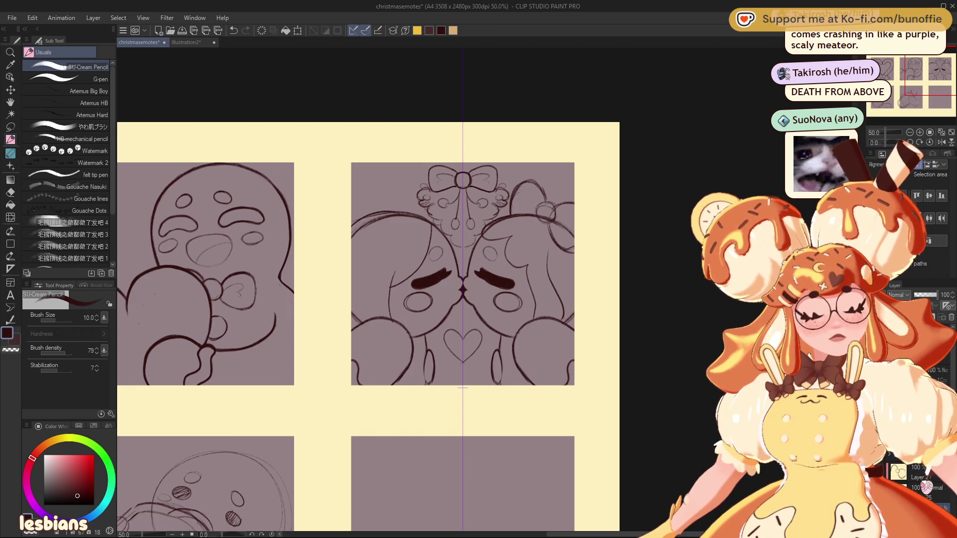
# Erase the stray lines beside the right character's hair, then undo and redo to check the result.
pyautogui.press('e')
pyautogui.moveTo(564, 211)
pyautogui.mouseDown()
pyautogui.moveTo(557, 234)
pyautogui.moveTo(574, 238)
pyautogui.mouseUp()
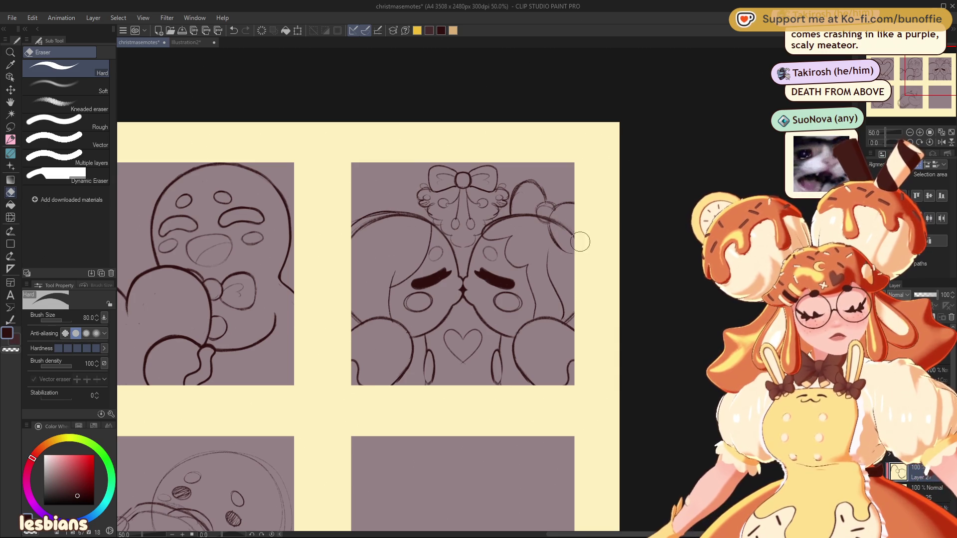
pyautogui.hotkey('ctrl', '1')
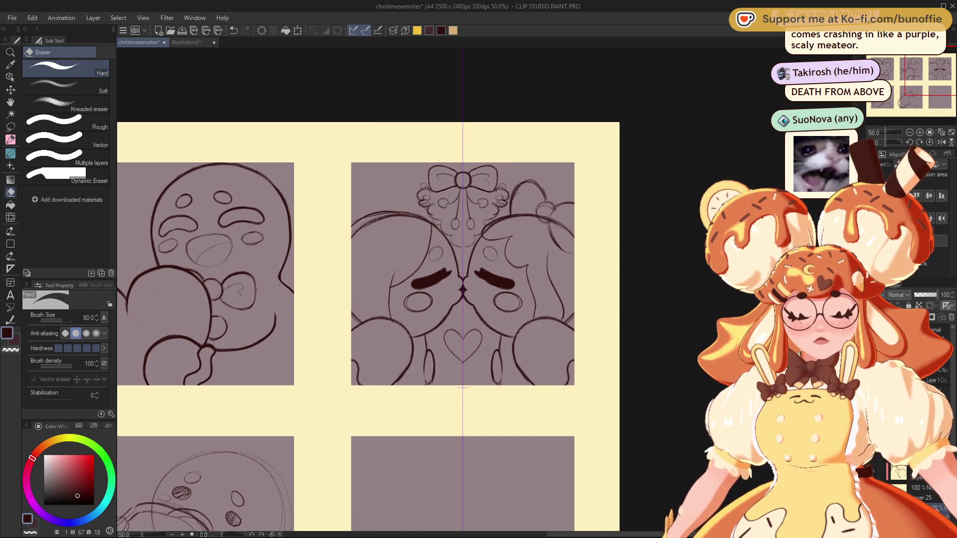
pyautogui.hotkey('ctrl', 'z')
pyautogui.hotkey('ctrl', 'z')
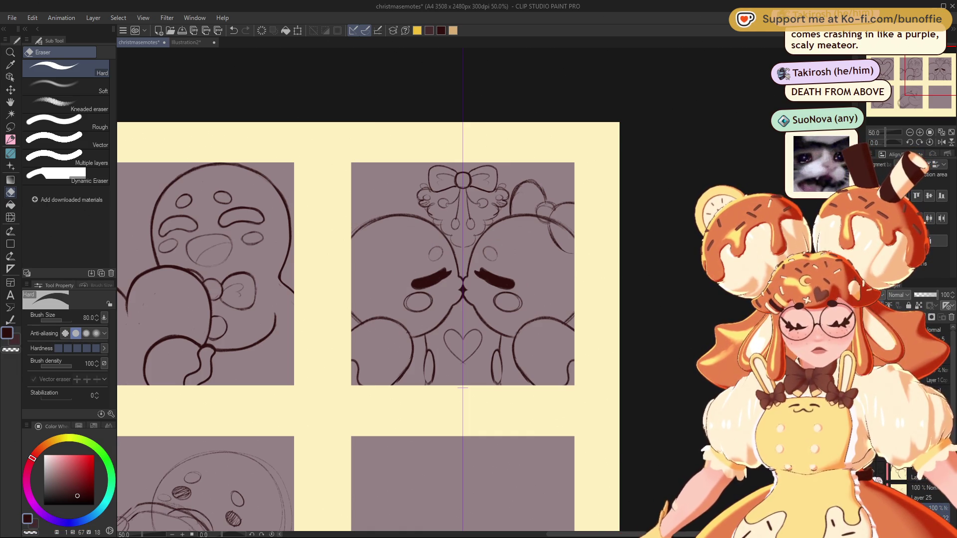
pyautogui.hotkey('ctrl', 'y')
pyautogui.hotkey('ctrl', 'y')
# Zoom out to view all six panels, zoom back in to 33.3%, recentre, and pick the SU-Cream Pencil.
pyautogui.hotkey('ctrl', '-')
pyautogui.hotkey('ctrl', '-')
pyautogui.hotkey('ctrl', '-')
pyautogui.hotkey('ctrl', '-')
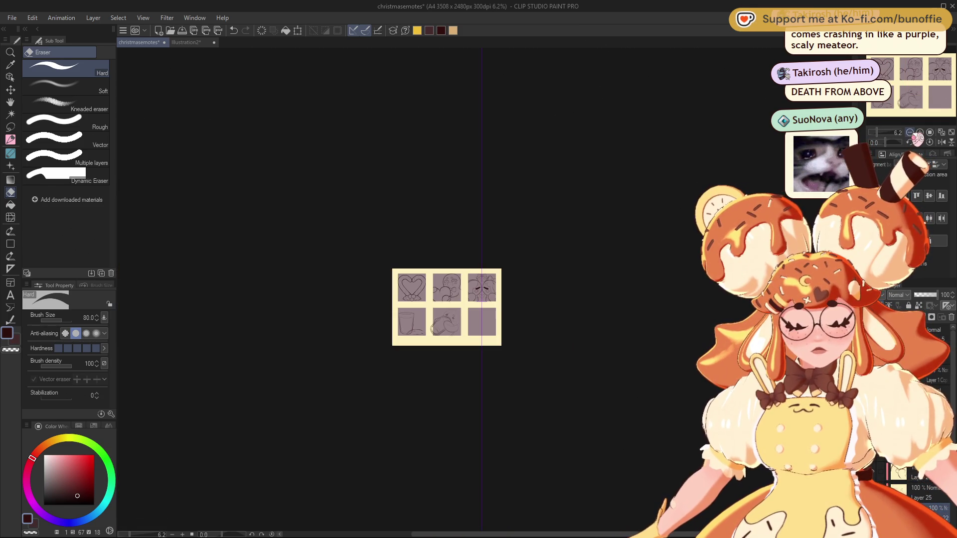
pyautogui.hotkey('ctrl', '+')
pyautogui.hotkey('ctrl', '+')
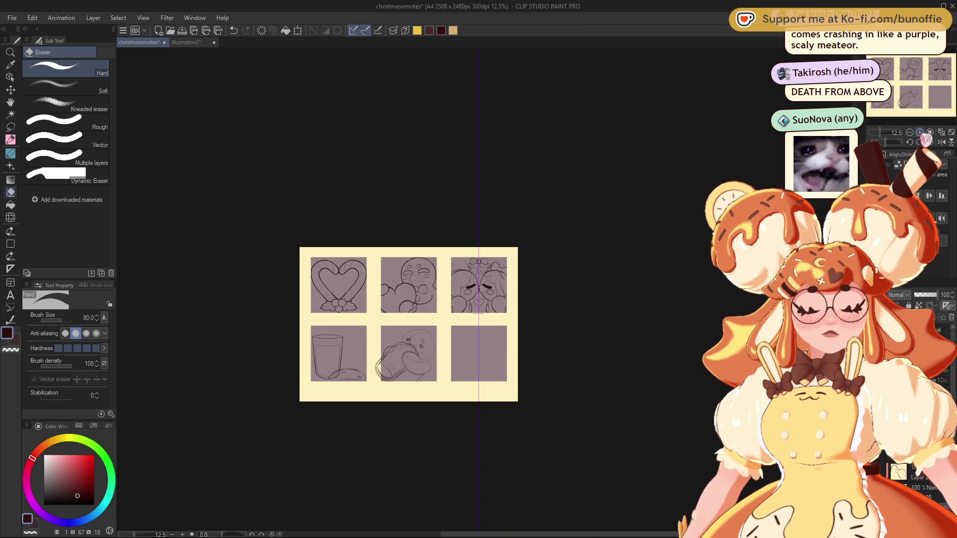
pyautogui.moveTo(939, 90); pyautogui.dragTo(905, 90)
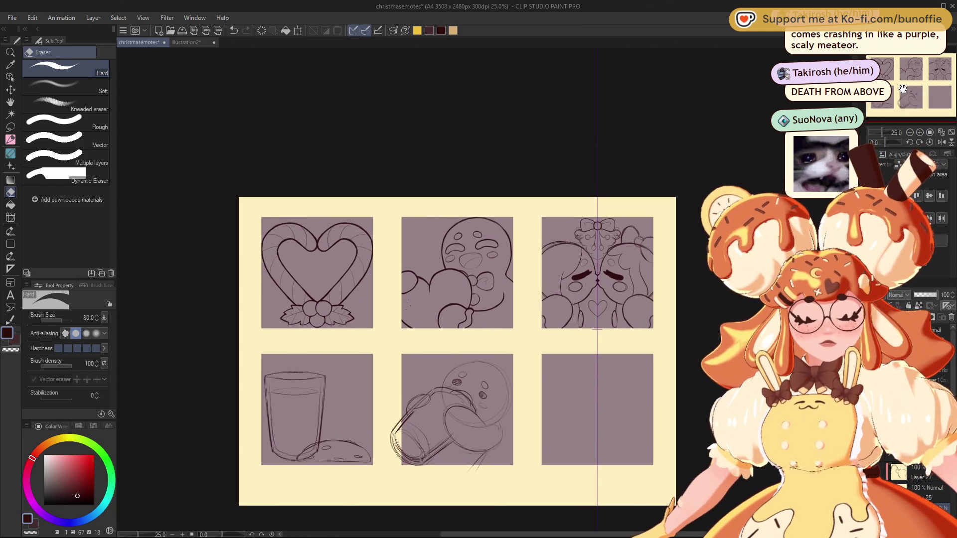
pyautogui.click(920, 133)
pyautogui.moveTo(933, 86); pyautogui.dragTo(955, 88)
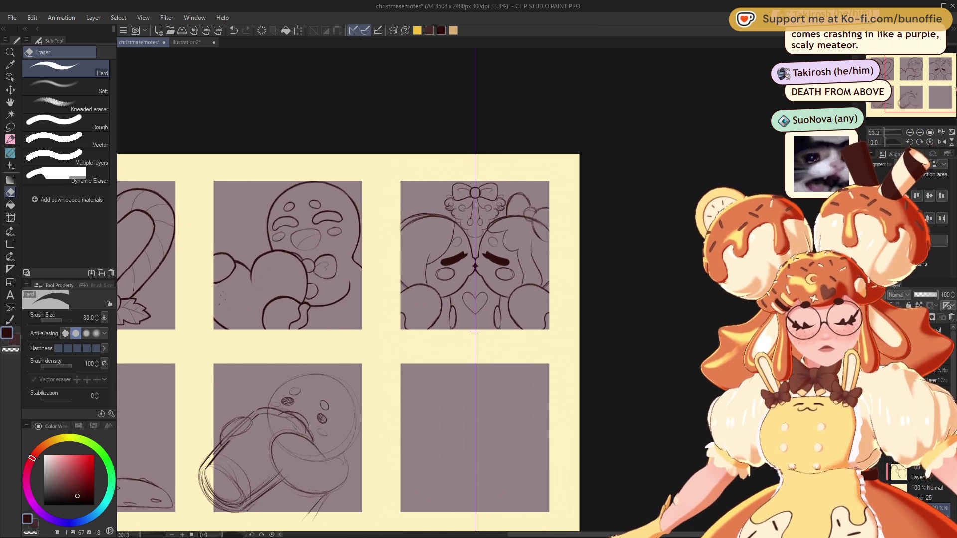
pyautogui.click(10, 140)
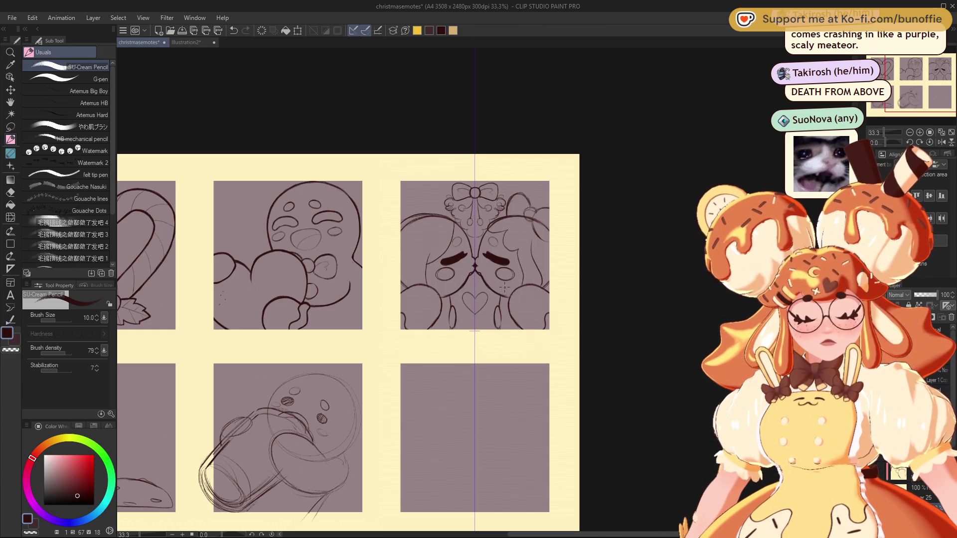
# Toggle transparent colour, undo and redo the last stroke, then remove the kissing panel's symmetry ruler.
pyautogui.press('c')
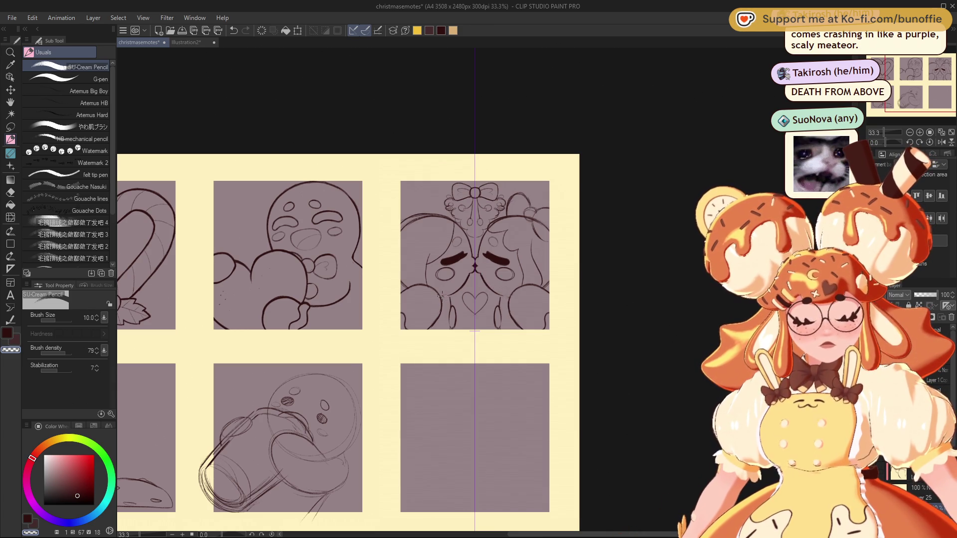
pyautogui.press('c')
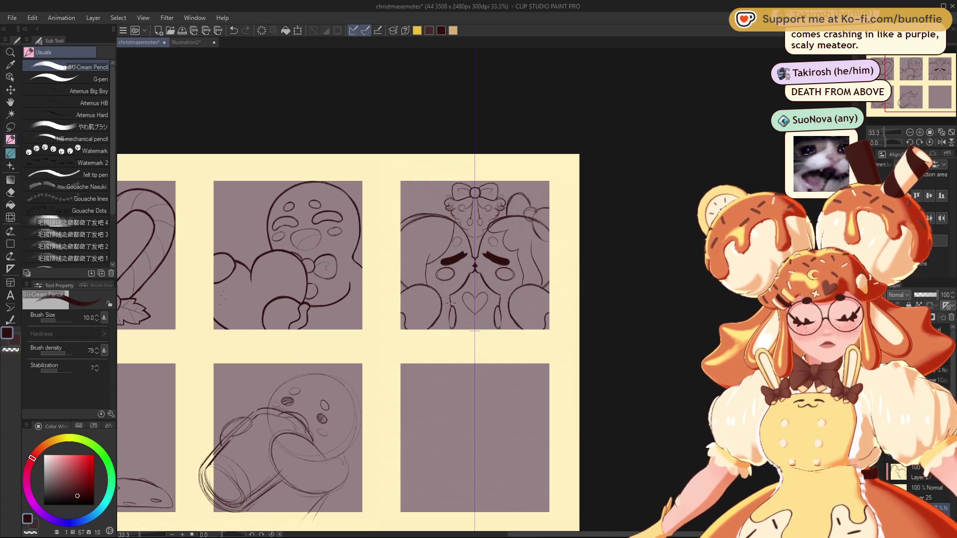
pyautogui.hotkey('ctrl', 'z')
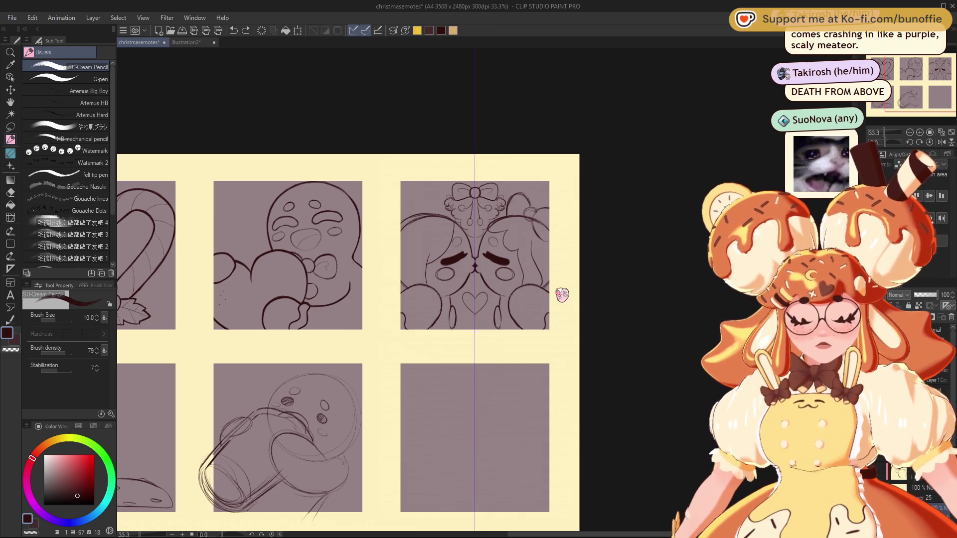
pyautogui.hotkey('ctrl', 'y')
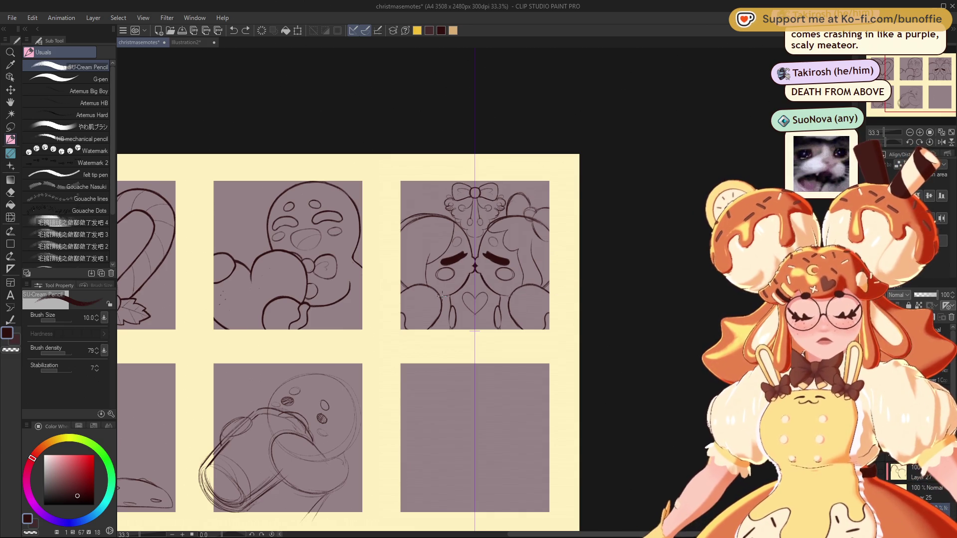
pyautogui.hotkey('ctrl', 'z')
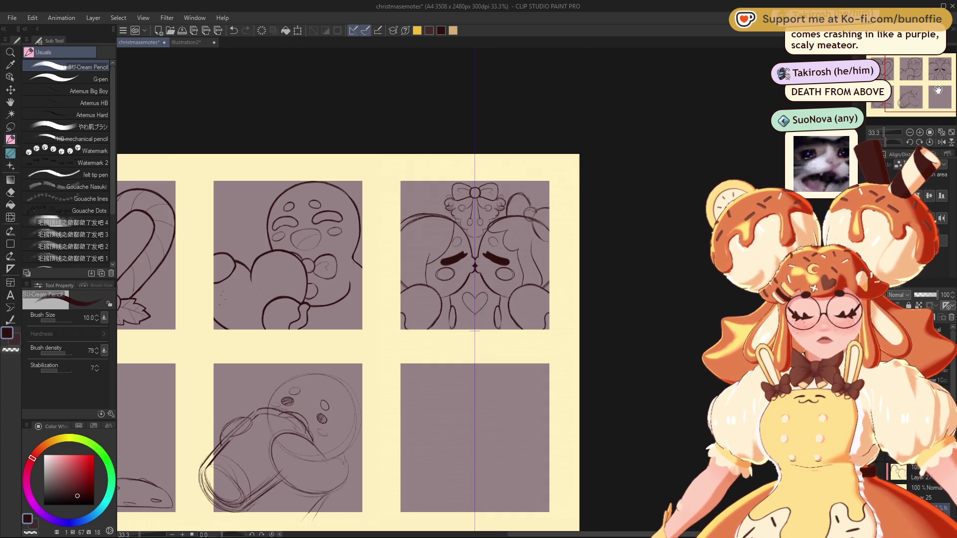
pyautogui.hotkey('ctrl', 'y')
pyautogui.moveTo(946, 72); pyautogui.dragTo(912, 73)
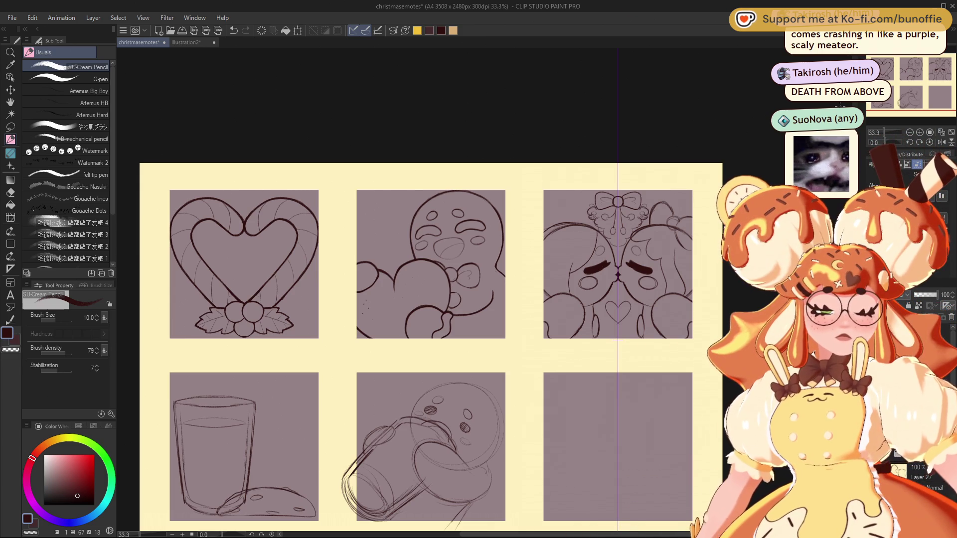
pyautogui.hotkey('alt', ']')
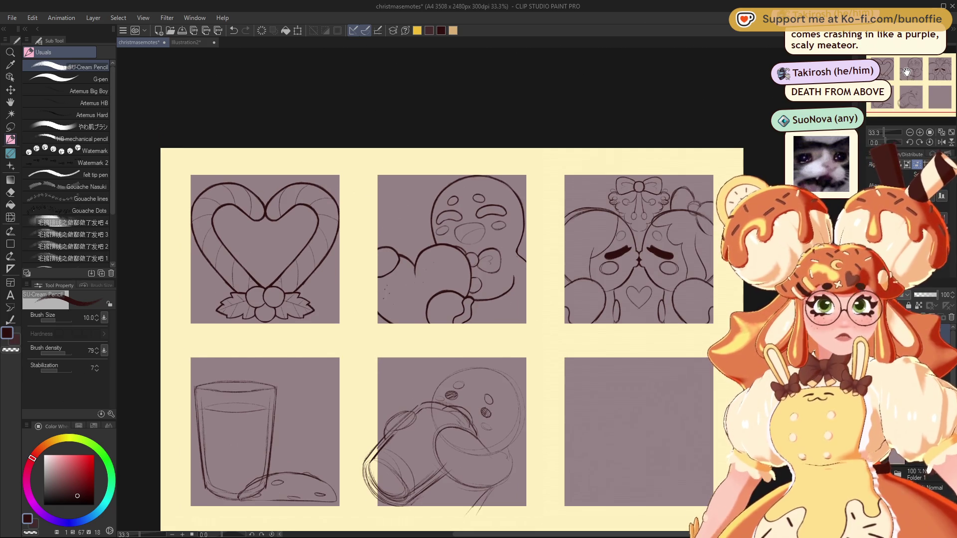
# With a near-black G-pen, write 1, 2 and 3 at the top-left of the first three panels.
pyautogui.click(66, 506)
pyautogui.click(75, 79)
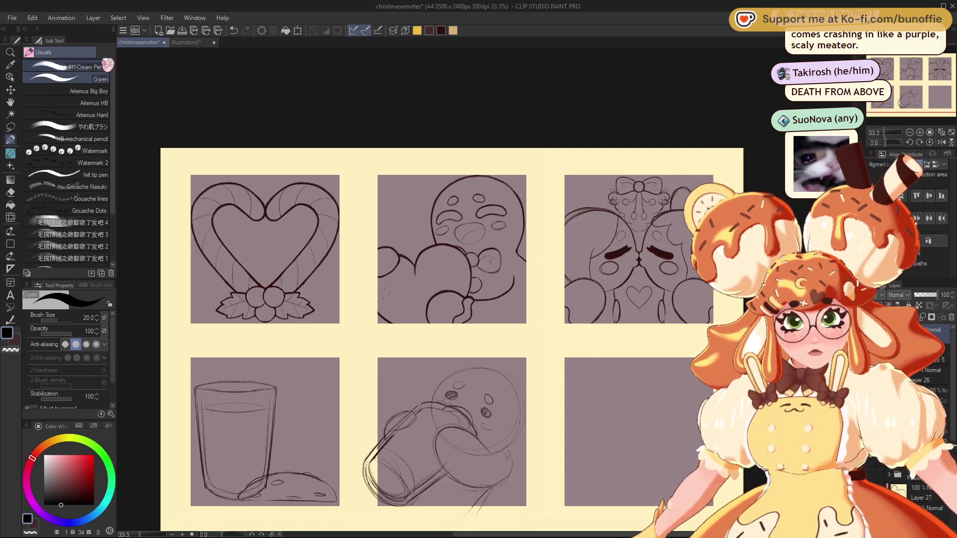
pyautogui.moveTo(181, 172); pyautogui.dragTo(181, 185)
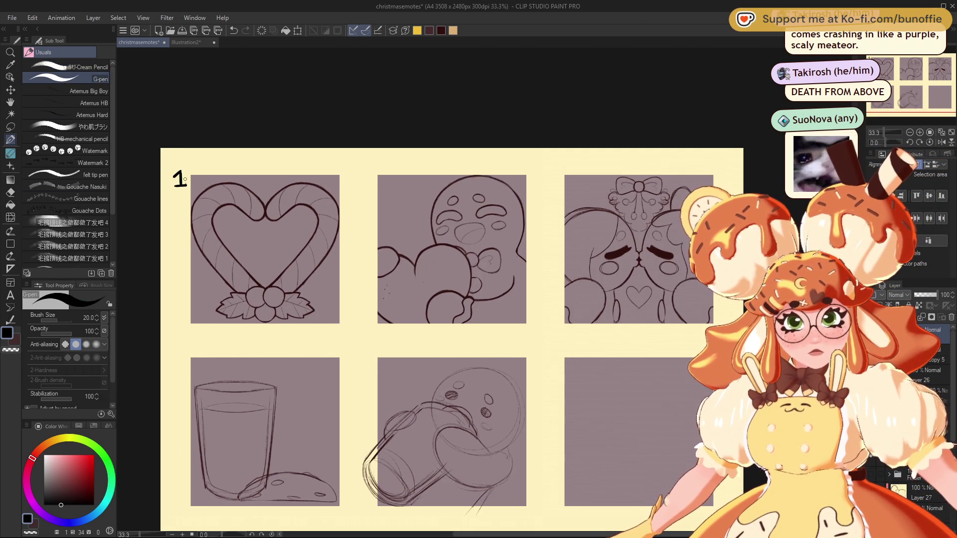
pyautogui.moveTo(366, 172); pyautogui.dragTo(374, 184)
pyautogui.moveTo(552, 175); pyautogui.dragTo(559, 174)
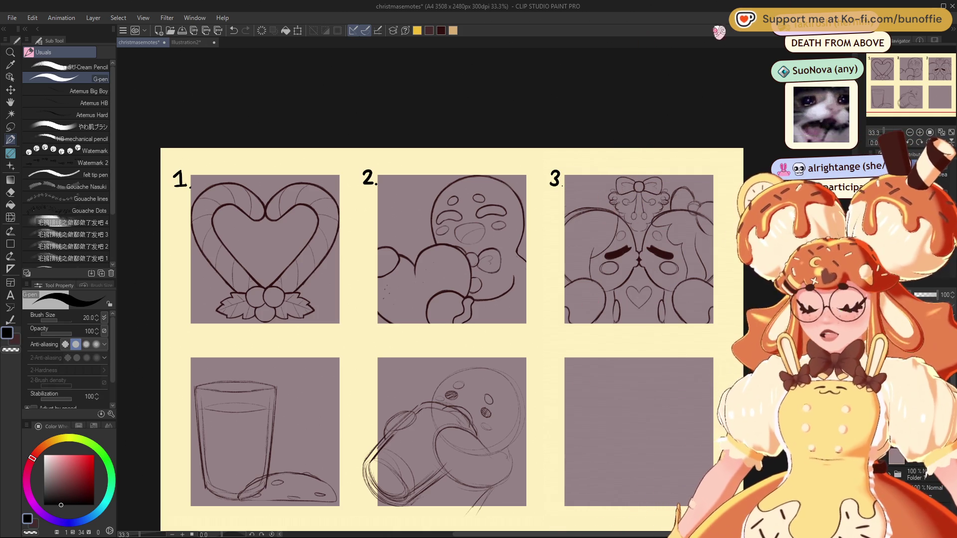
# Write the number 4 beside the lower-middle panel.
pyautogui.scroll(2, 504, 267)
pyautogui.moveTo(922, 91); pyautogui.dragTo(924, 93)
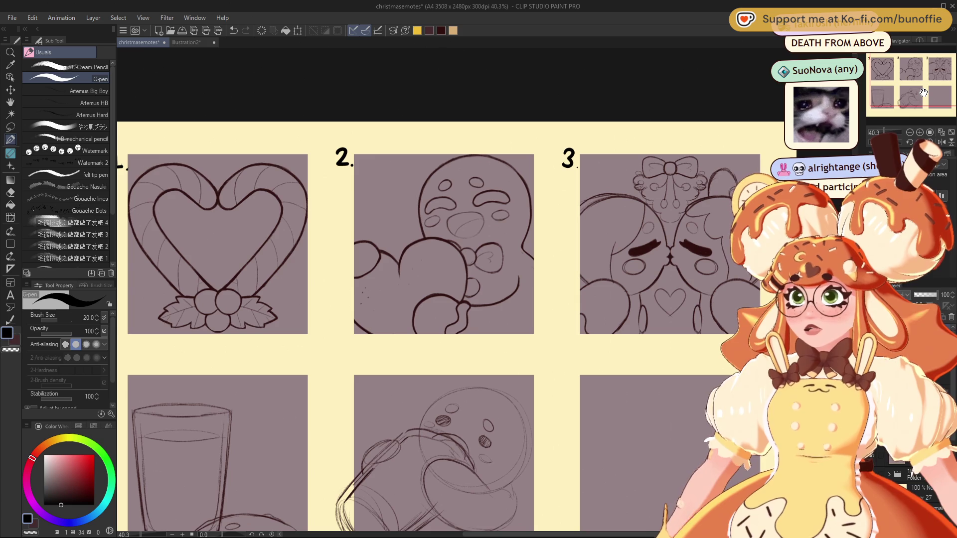
pyautogui.scroll(-1, 460, 135)
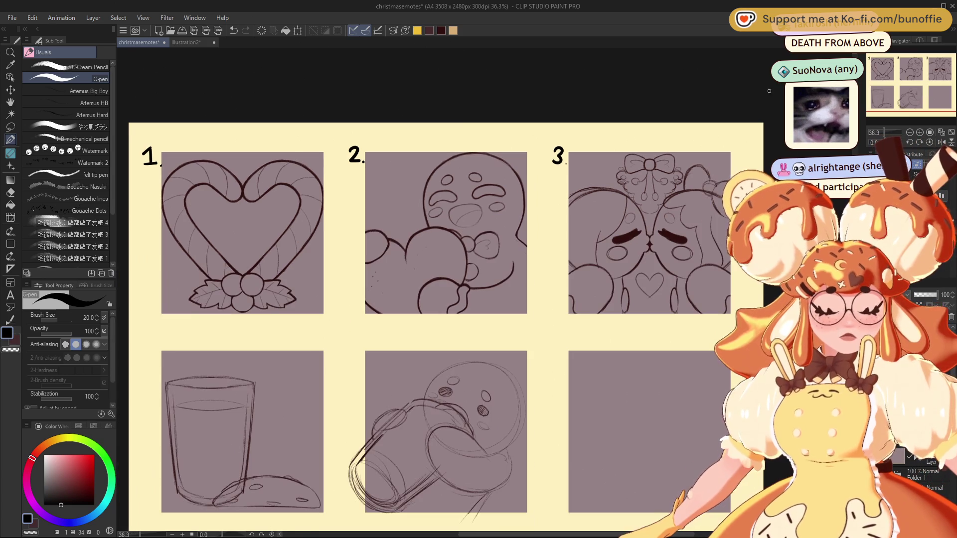
pyautogui.moveTo(901, 82); pyautogui.dragTo(901, 81)
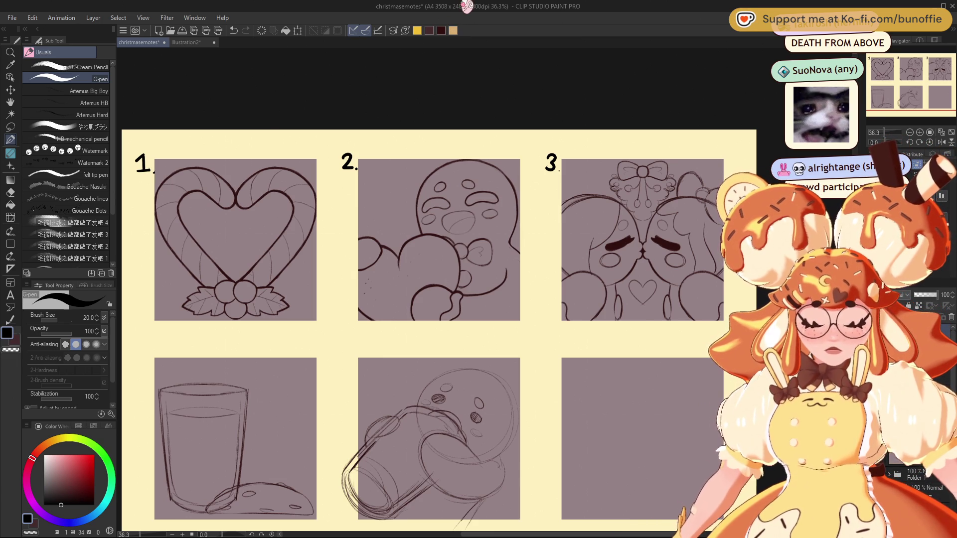
pyautogui.moveTo(348, 359)
pyautogui.mouseDown()
pyautogui.moveTo(338, 368)
pyautogui.moveTo(354, 366)
pyautogui.mouseUp()
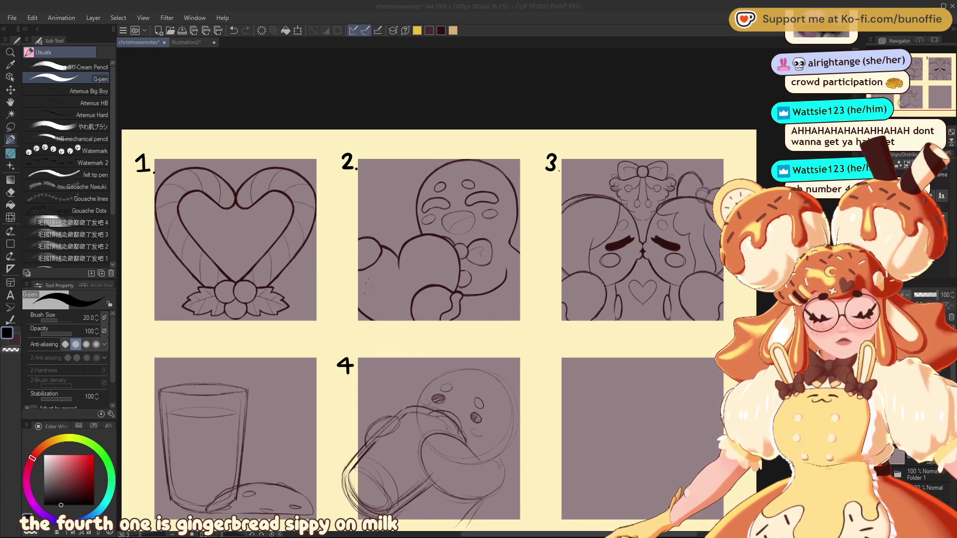
# Pan the canvas to recentre the emote sheet around the newly numbered panel 4.
pyautogui.moveTo(439, 315); pyautogui.dragTo(463, 290)
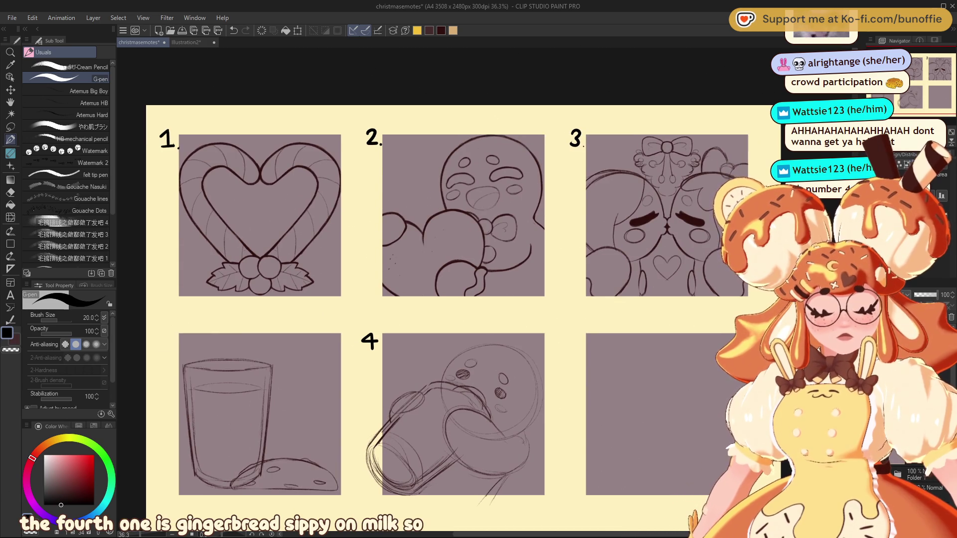
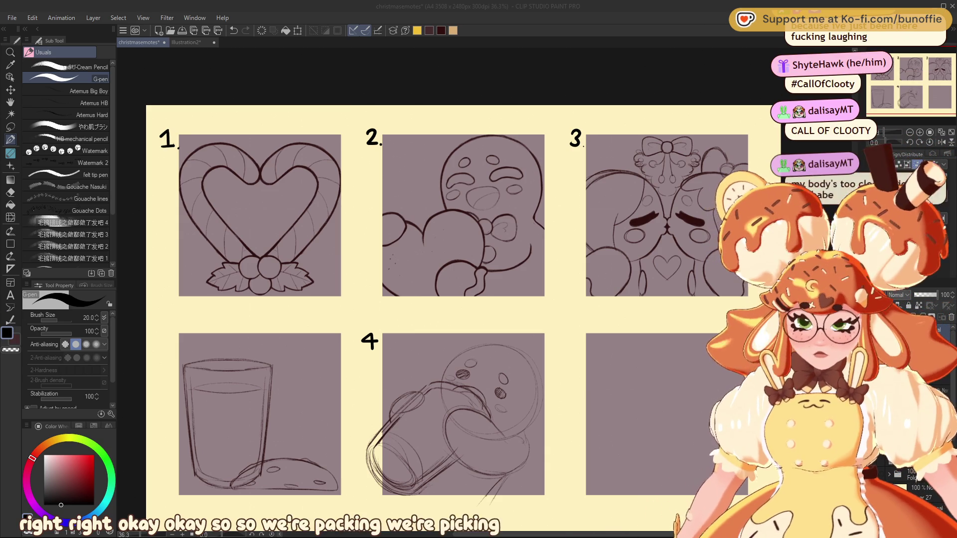
# Draw another short G-pen underline stroke beneath the 4 label and save the emote sheet.
pyautogui.hotkey('alt', 'Tab')
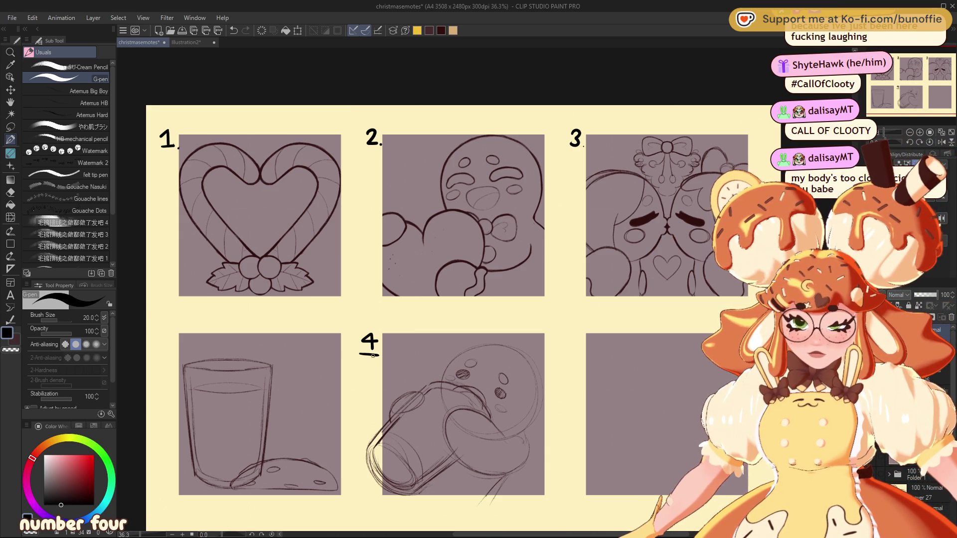
pyautogui.moveTo(361, 358); pyautogui.dragTo(377, 359)
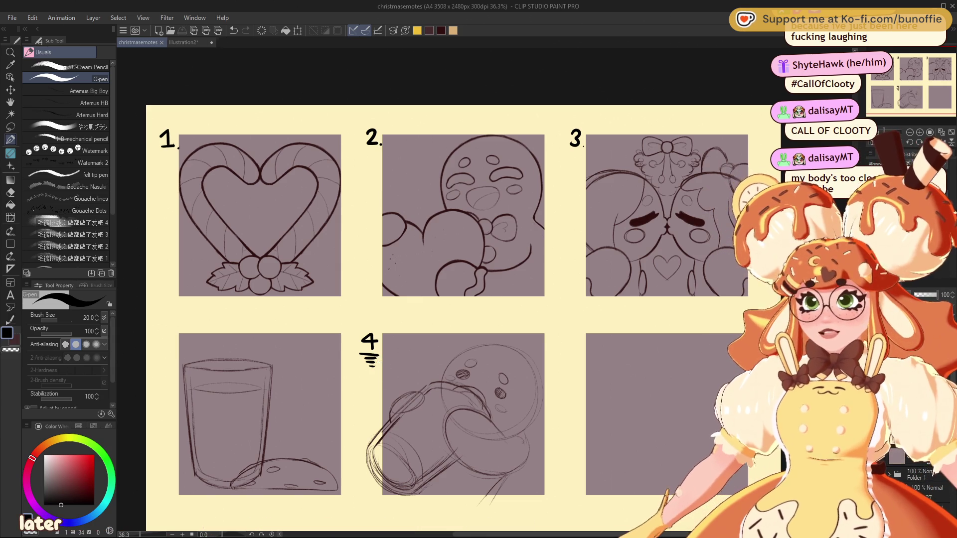
pyautogui.hotkey('ctrl', 's')
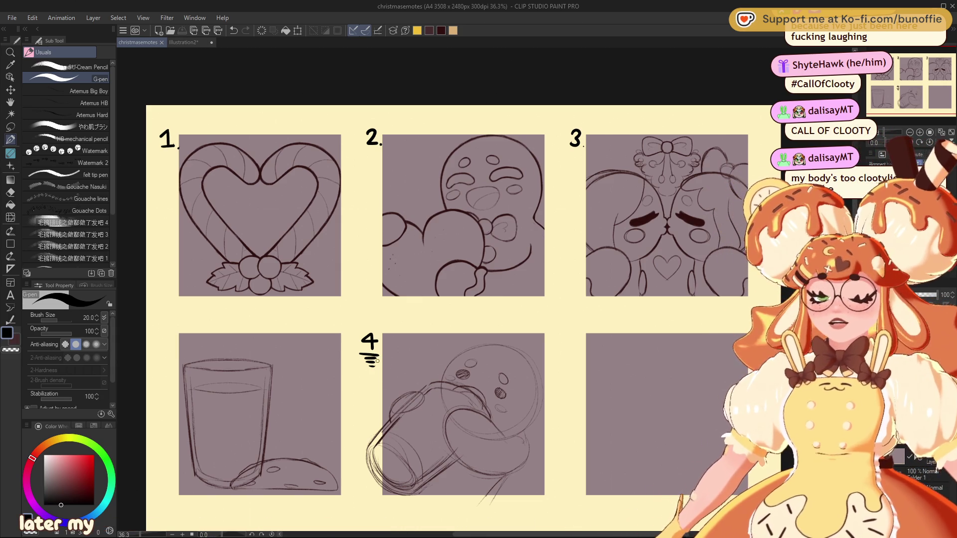